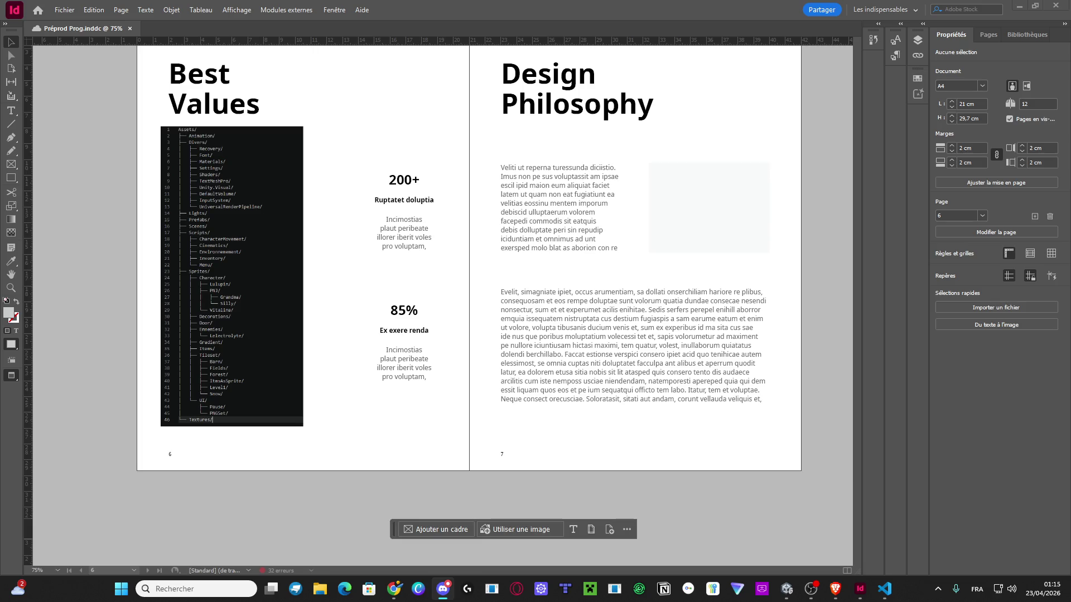
# Replace page 6's Best Values heading text with 'Rangement des fichiers'
pyautogui.hotkey('alt', 'Tab')
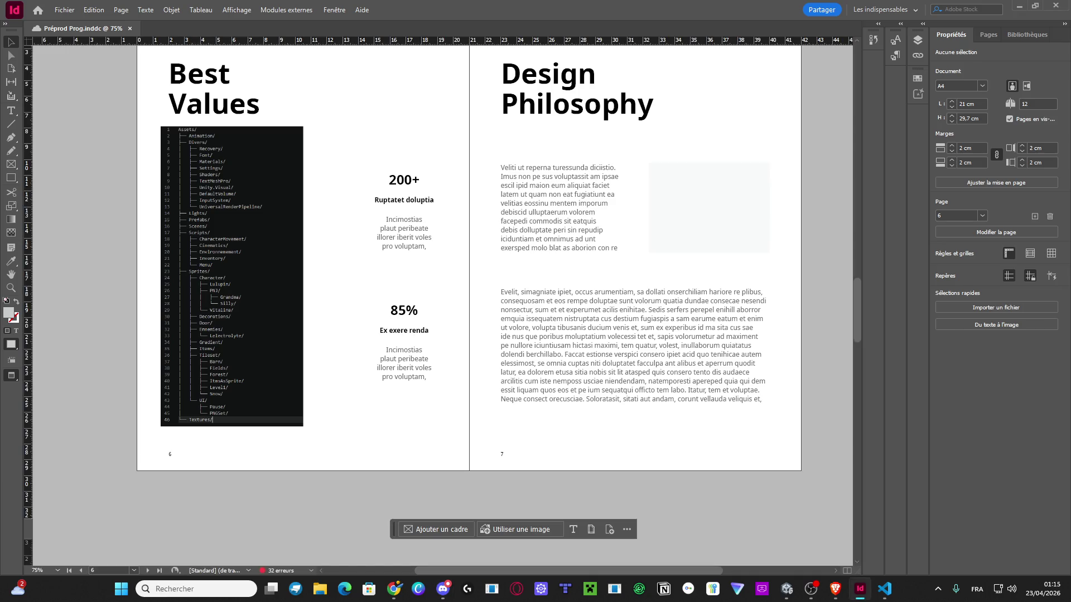
pyautogui.scroll(3, 357, 167)
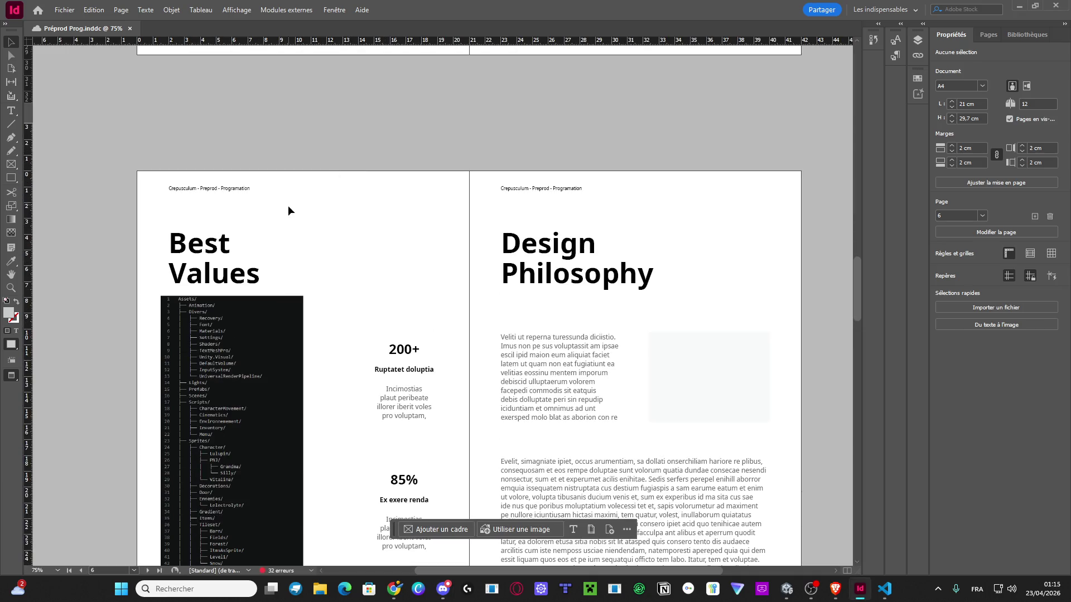
pyautogui.scroll(18, 306, 231)
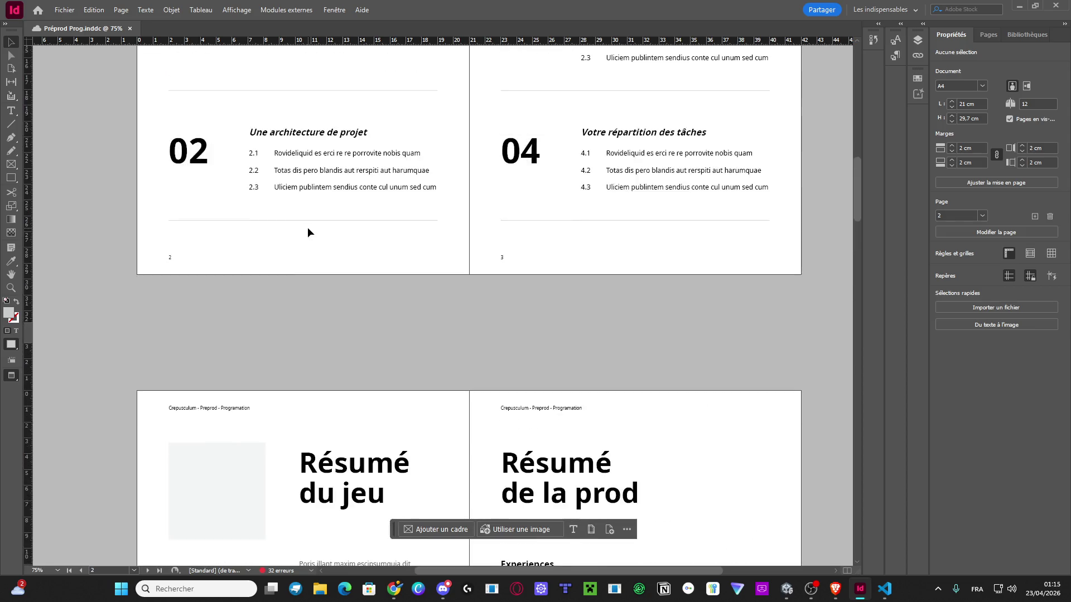
pyautogui.scroll(-13, 307, 227)
pyautogui.scroll(10, 304, 268)
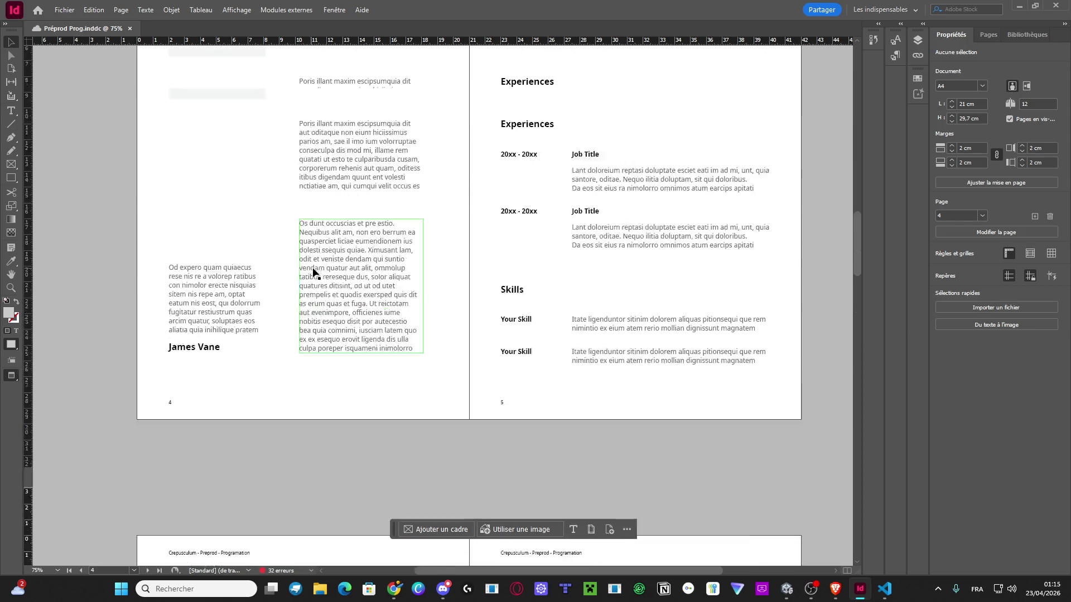
pyautogui.scroll(5, 318, 271)
pyautogui.scroll(-20, 315, 275)
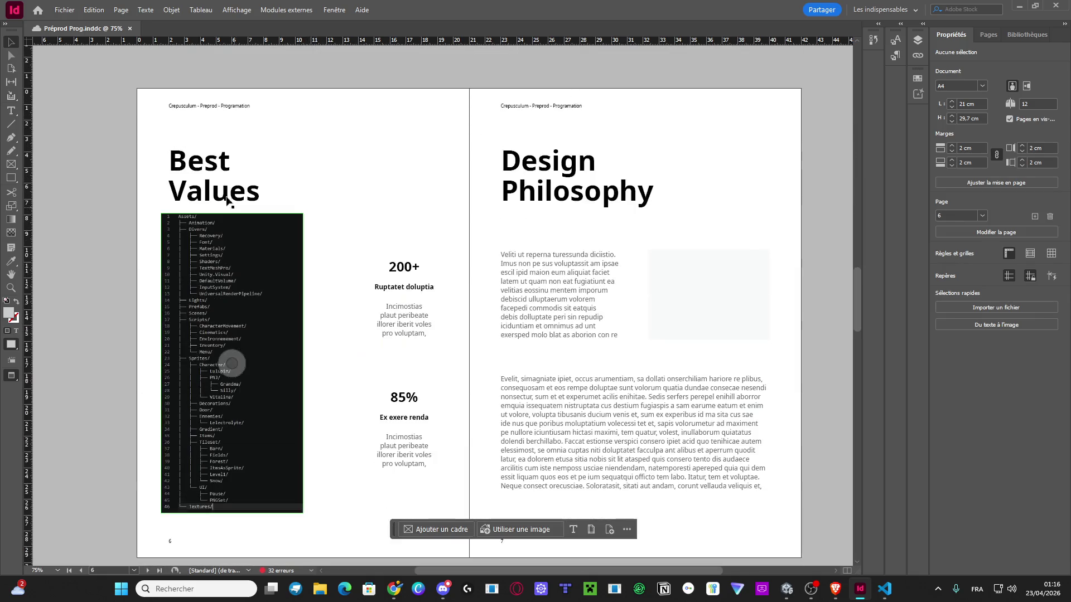
pyautogui.doubleClick(222, 192)
pyautogui.hotkey('ctrl', 'a')
pyautogui.write('R')
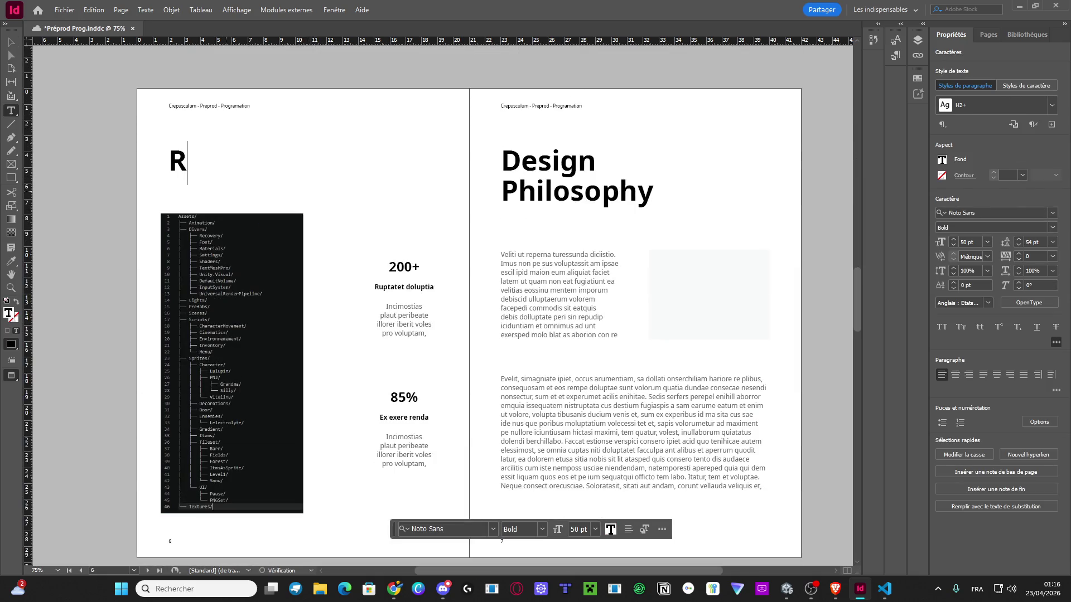
pyautogui.write('ange-me')
pyautogui.press('BackSpace')
pyautogui.press('BackSpace')
pyautogui.write('ement')
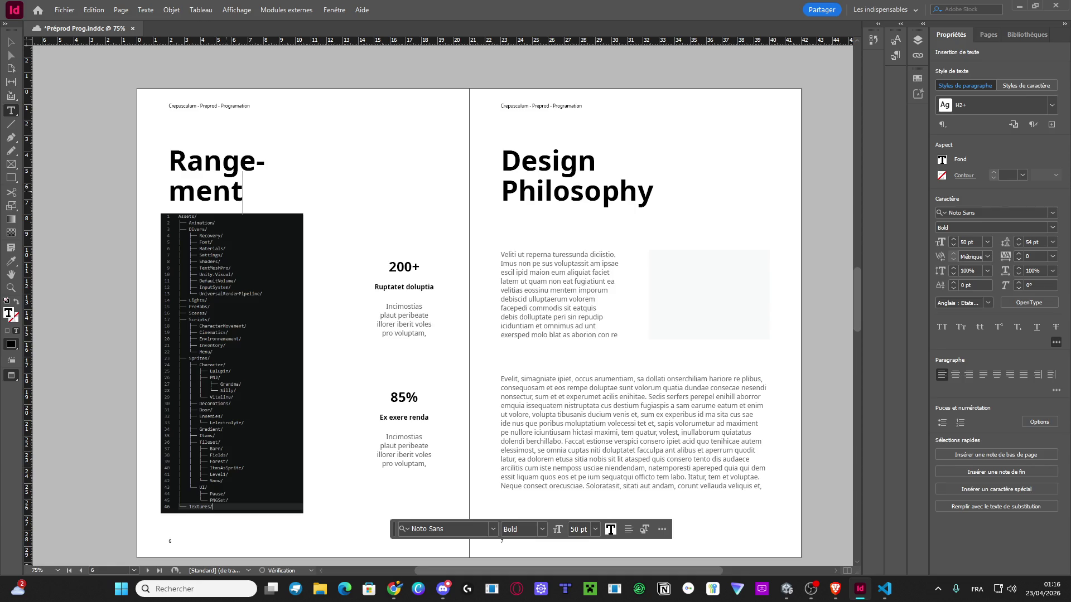
pyautogui.write(' fi')
pyautogui.press('BackSpace')
pyautogui.press('BackSpace')
pyautogui.write('des')
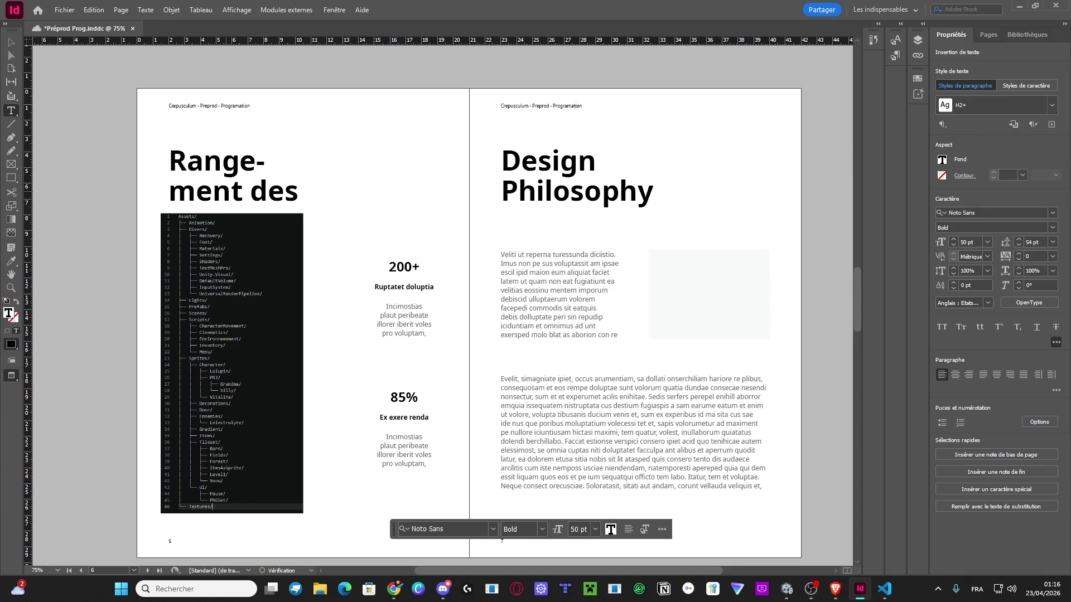
# Widen the heading frame so it fits one line and nudge it slightly left
pyautogui.click(11, 42)
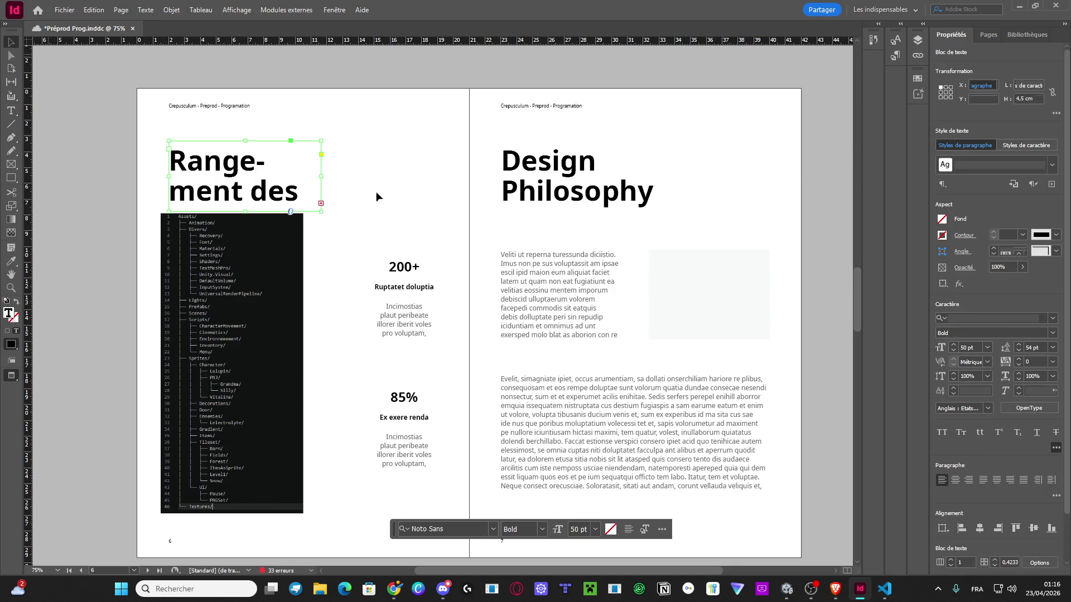
pyautogui.moveTo(324, 179); pyautogui.dragTo(450, 179)
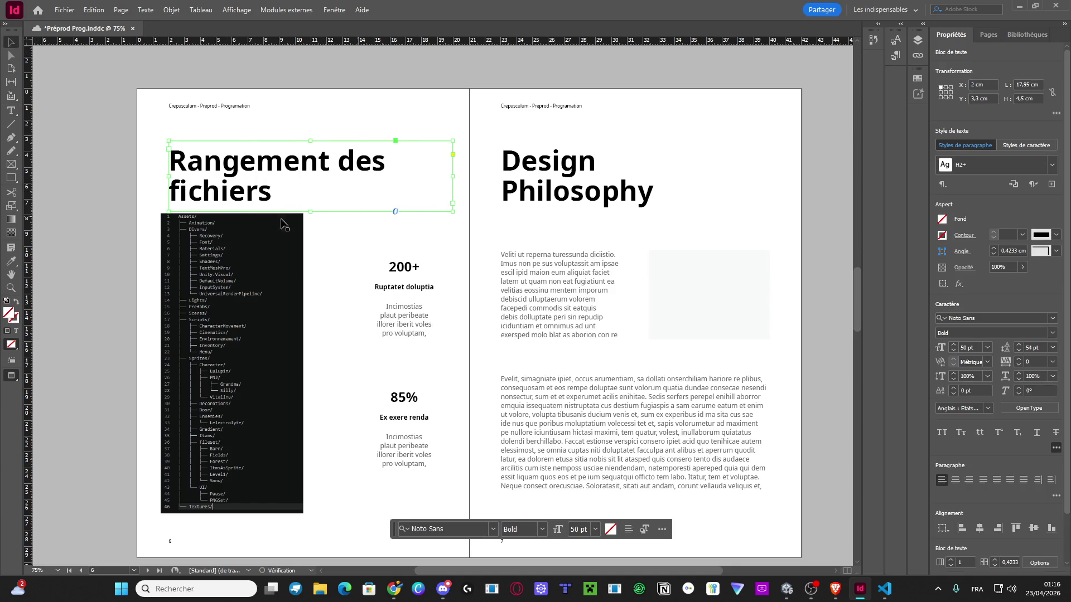
pyautogui.click(87, 222)
pyautogui.moveTo(240, 202); pyautogui.dragTo(232, 202)
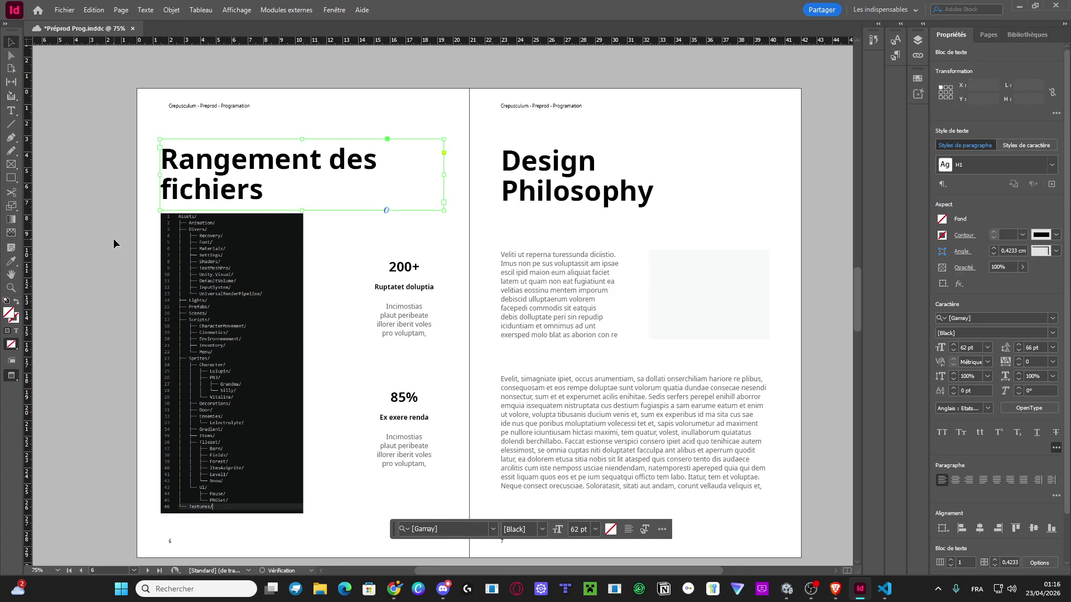
pyautogui.click(115, 239)
# Delete the 200+ figure, Ex exere renda label and placeholder paragraphs
pyautogui.click(413, 317)
pyautogui.press('Delete')
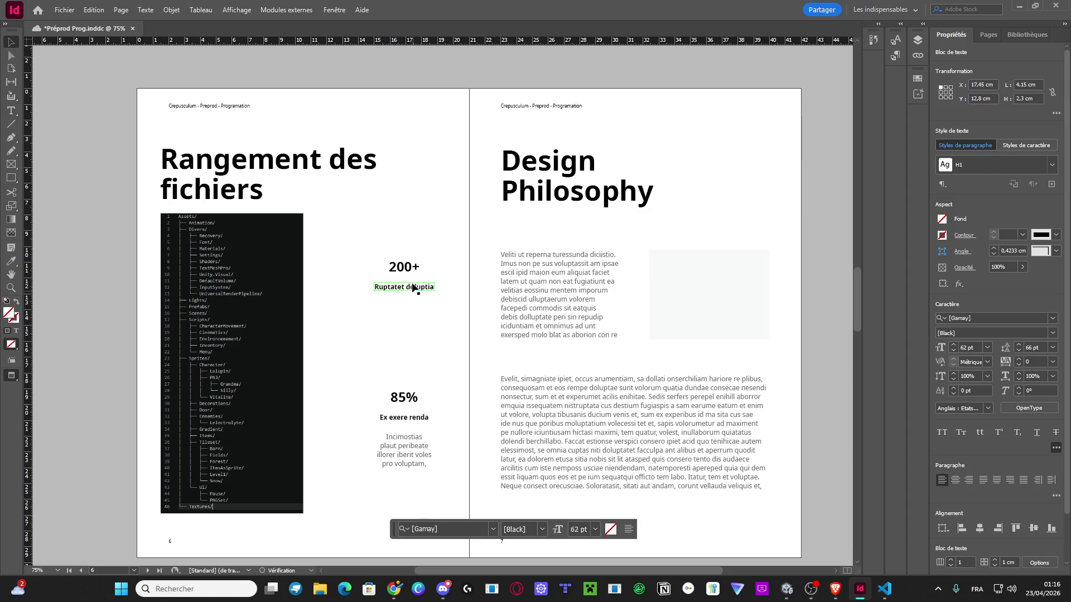
pyautogui.click(407, 266)
pyautogui.press('Delete')
pyautogui.click(406, 453)
pyautogui.press('Delete')
pyautogui.click(404, 417)
pyautogui.press('Delete')
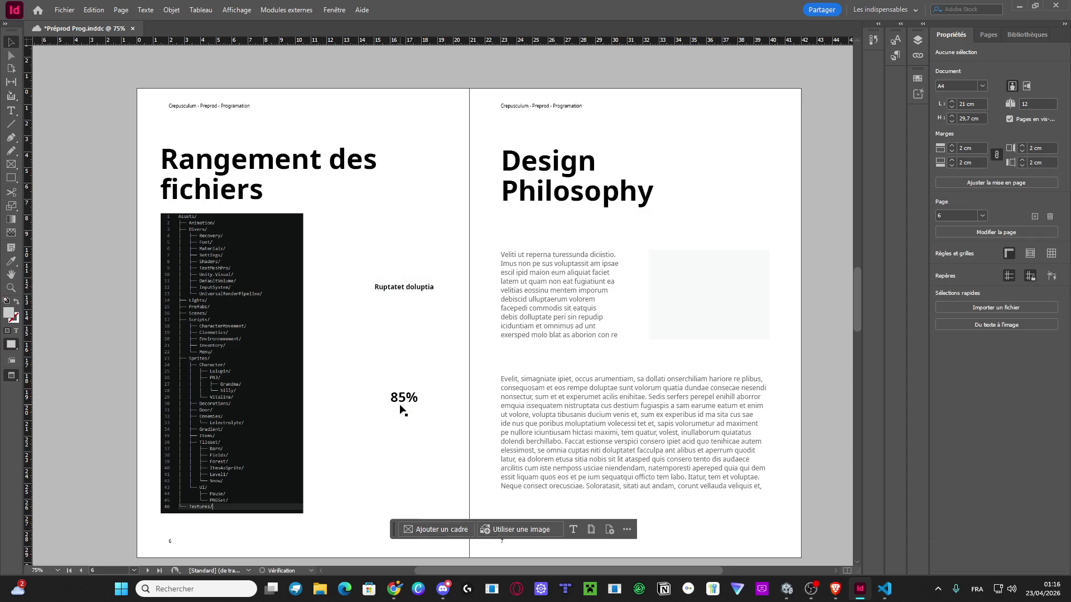
# Replace Ruptatet doluptia with 'J'ai fait ce schéma que je trouve plutôt clair sur Visual studio'
pyautogui.click(404, 287)
pyautogui.moveTo(376, 283)
pyautogui.mouseDown()
pyautogui.moveTo(306, 272)
pyautogui.moveTo(366, 239)
pyautogui.moveTo(360, 223)
pyautogui.mouseUp()
pyautogui.doubleClick(360, 223)
pyautogui.hotkey('ctrl', 'a')
pyautogui.write("J'ai fait ")
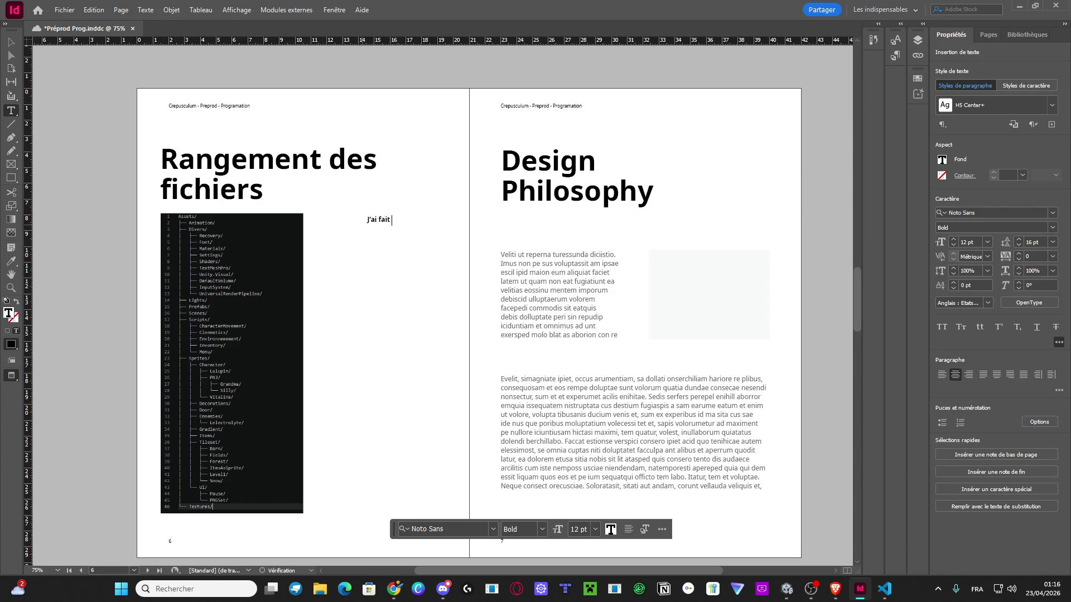
pyautogui.write('ce schéma')
pyautogui.write(' que je trouve p')
pyautogui.write('lut')
pyautogui.write('^t')
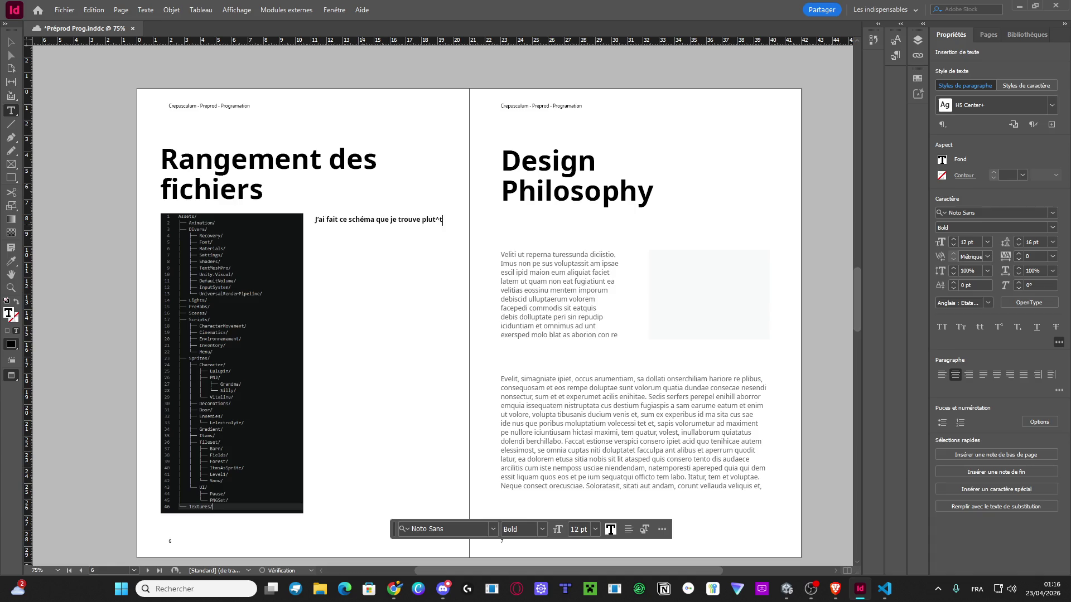
pyautogui.press('BackSpace')
pyautogui.press('BackSpace')
pyautogui.write('ôt clair sur Visual')
pyautogui.write(' studio')
# Set the caption to 30 pt and make its frame taller
pyautogui.hotkey('ctrl', 'a')
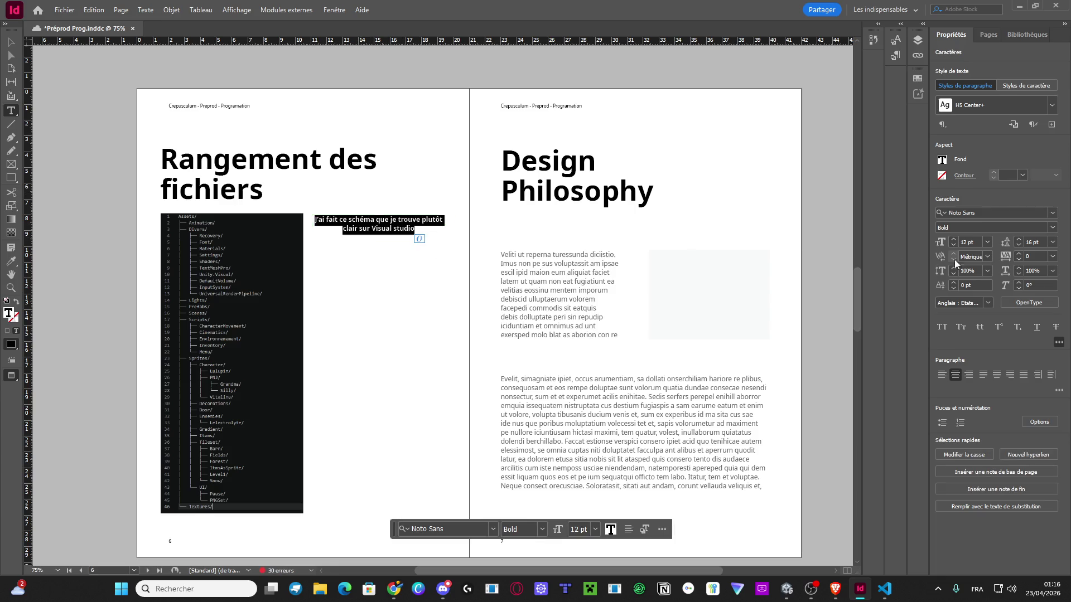
pyautogui.click(987, 242)
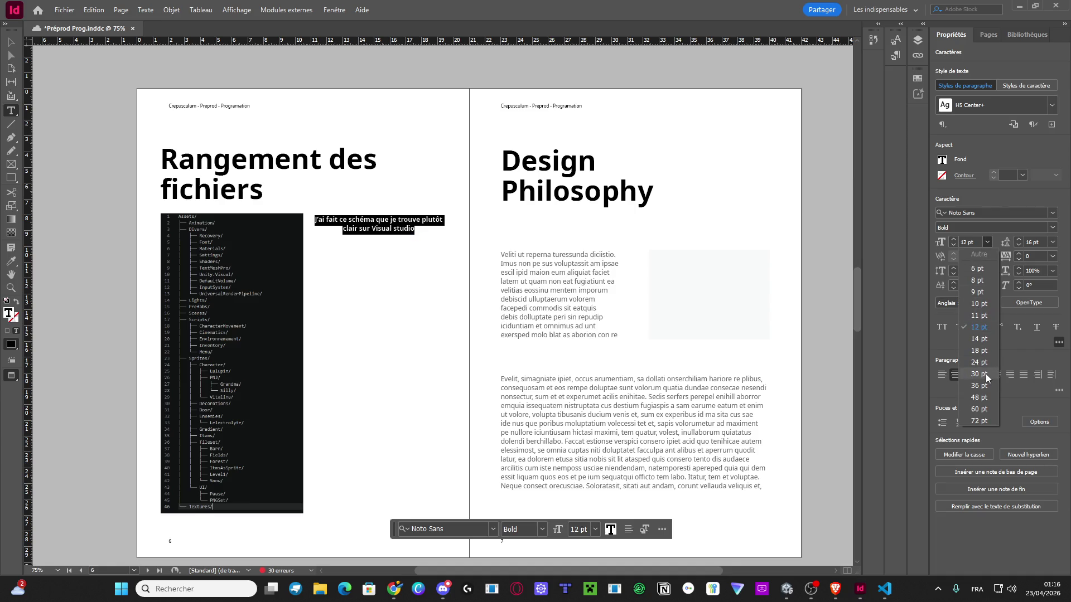
pyautogui.click(986, 375)
pyautogui.click(11, 42)
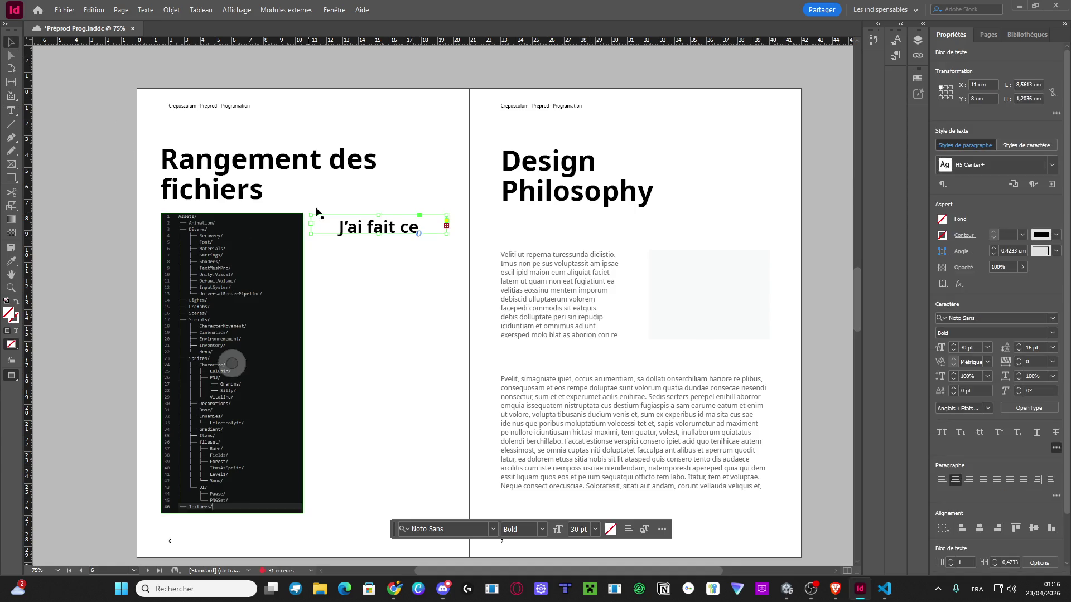
pyautogui.moveTo(378, 234); pyautogui.dragTo(386, 382)
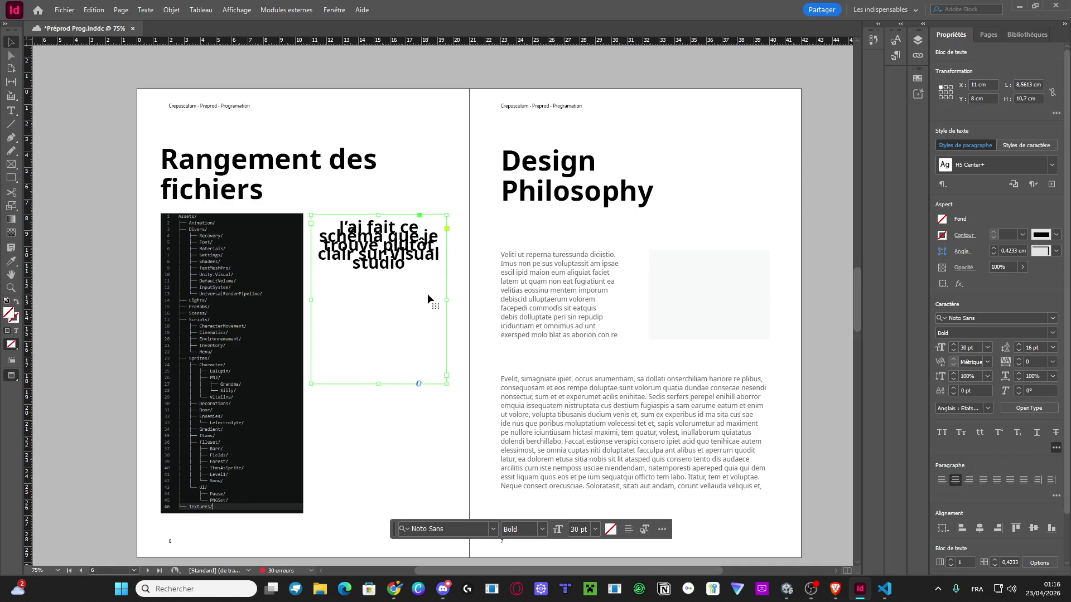
# Raise the caption's leading to 36 pt
pyautogui.click(1018, 345)
pyautogui.click(1018, 344)
pyautogui.click(1018, 345)
pyautogui.click(1018, 345)
pyautogui.click(1017, 346)
pyautogui.click(1016, 345)
pyautogui.click(1017, 345)
pyautogui.click(1016, 345)
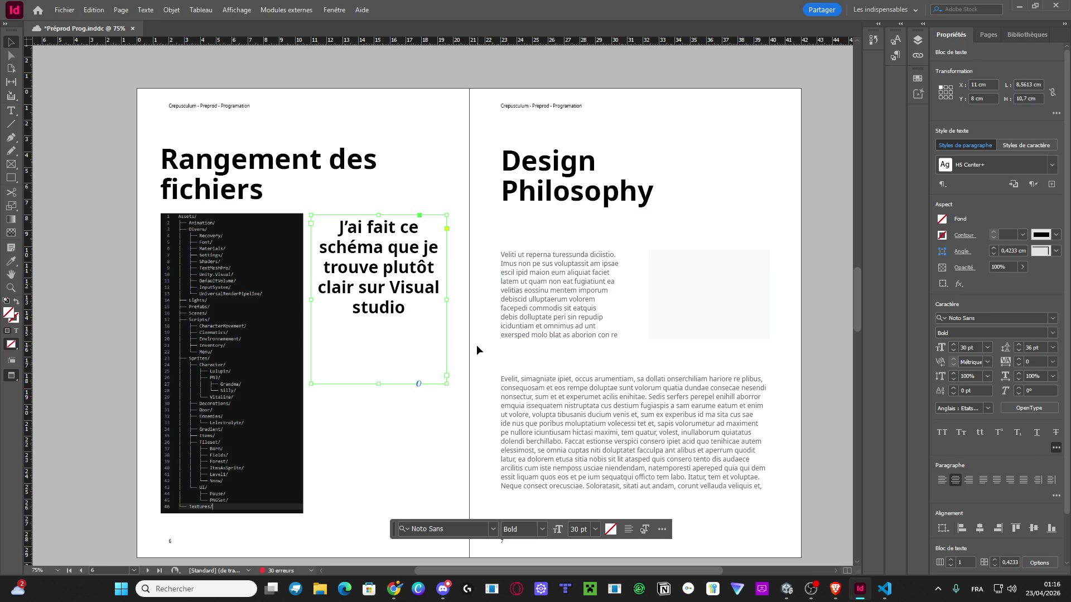
pyautogui.click(104, 346)
pyautogui.scroll(-1, 115, 362)
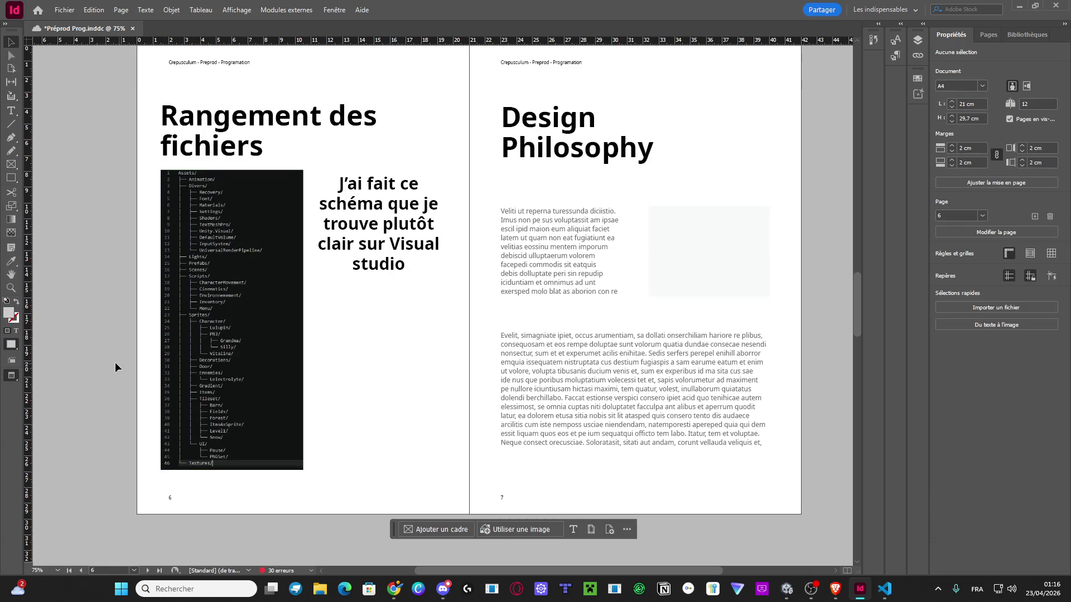
# Try pasting the 'Une architecture de projet' contents entry over the Design Philosophy heading, then undo
pyautogui.scroll(2, 568, 137)
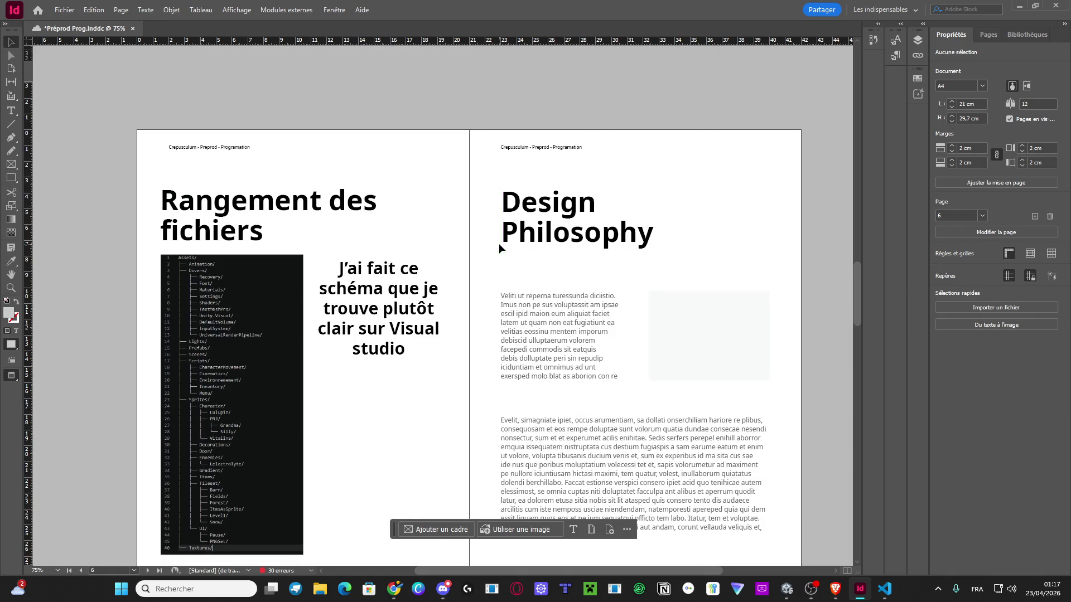
pyautogui.scroll(12, 499, 243)
pyautogui.scroll(10, 487, 231)
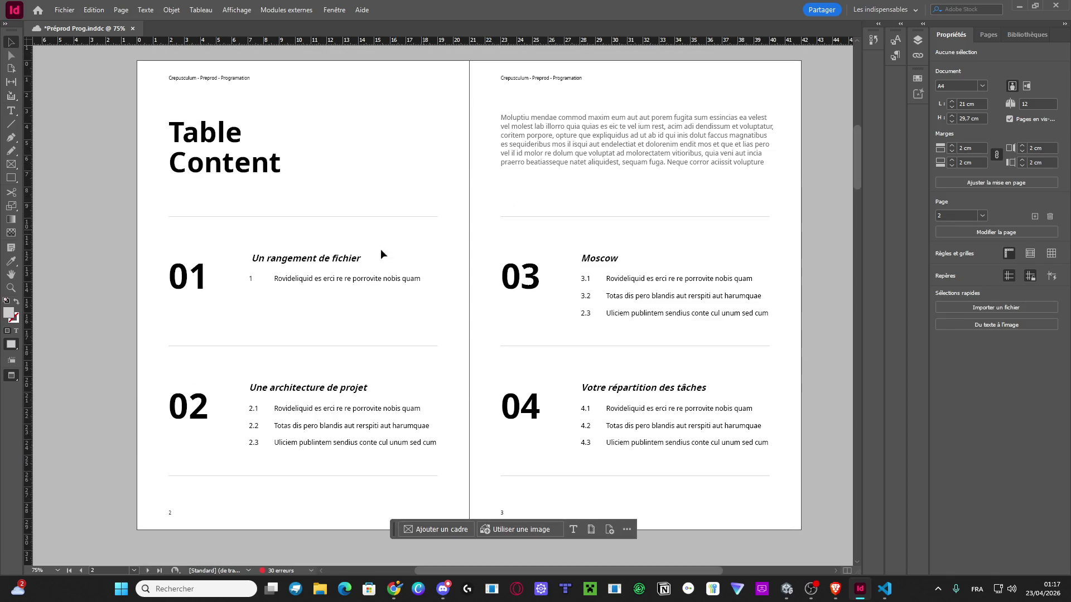
pyautogui.tripleClick(308, 388)
pyautogui.hotkey('ctrl', 'c')
pyautogui.scroll(-15, 519, 370)
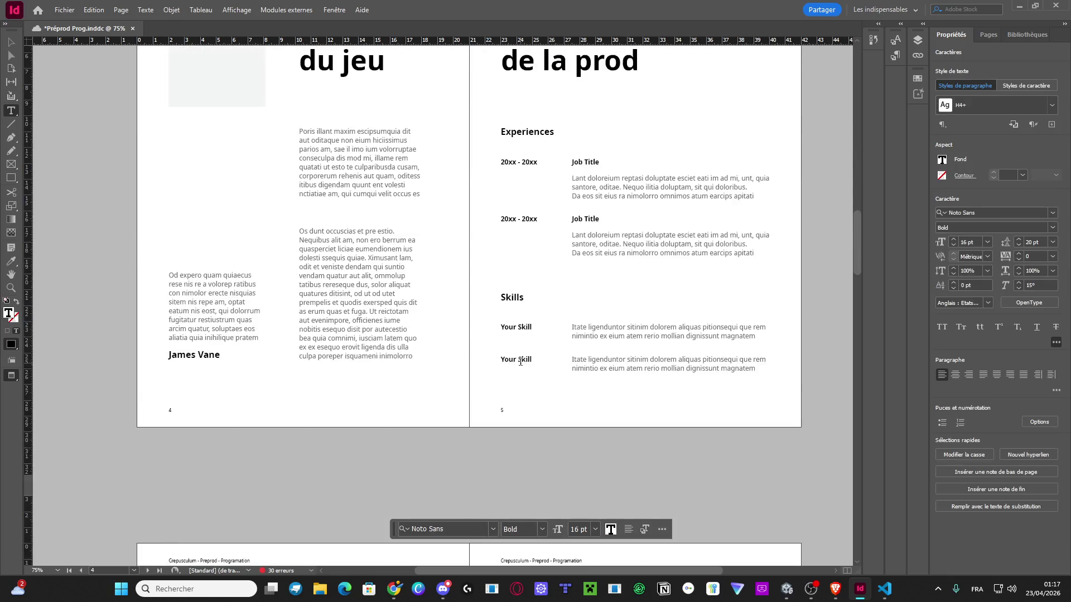
pyautogui.scroll(5, 520, 362)
pyautogui.scroll(-6, 521, 362)
pyautogui.tripleClick(534, 407)
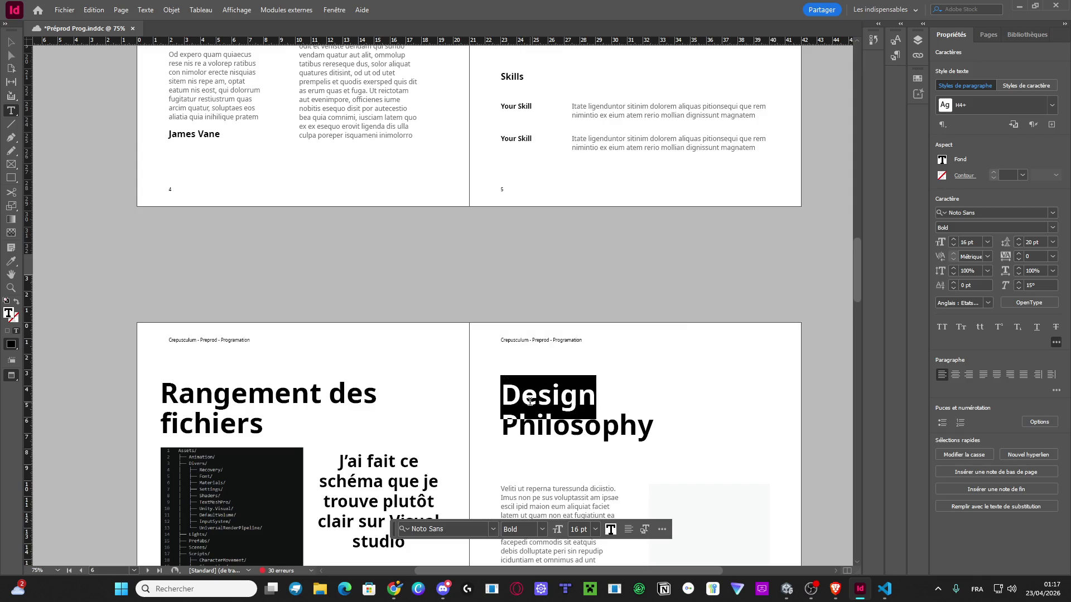
pyautogui.hotkey('ctrl', 'v')
pyautogui.hotkey('ctrl', 'z')
pyautogui.hotkey('ctrl', 'z')
# Retype the page 7 heading as 'Architecture de projet'
pyautogui.write('Arch')
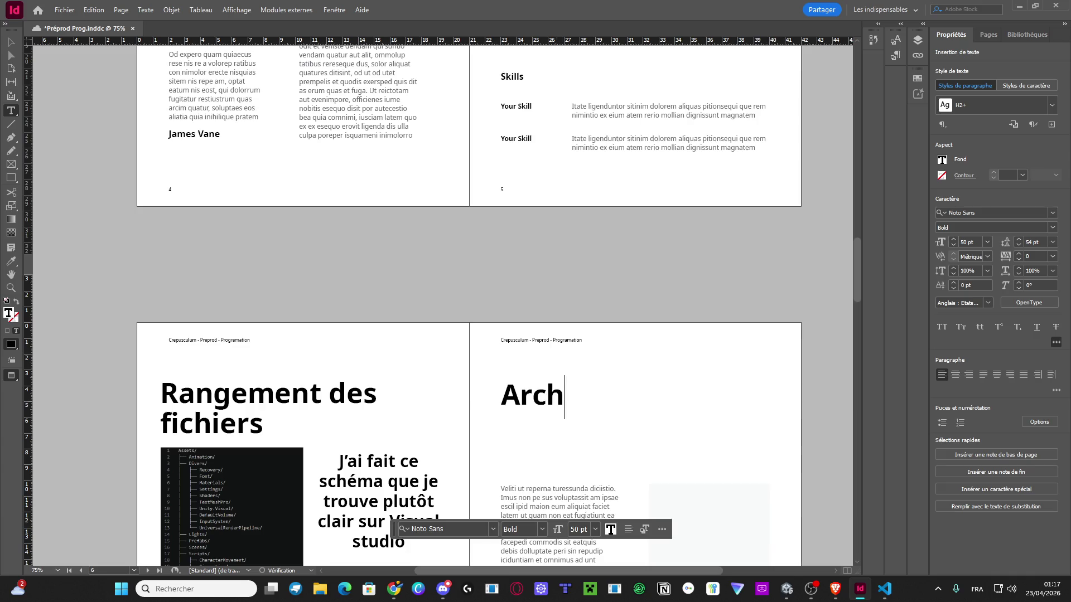
pyautogui.write('itecture')
pyautogui.press('BackSpace')
pyautogui.press('BackSpace')
pyautogui.press('BackSpace')
pyautogui.write('h')
pyautogui.press('BackSpace')
pyautogui.write('ture de Pro')
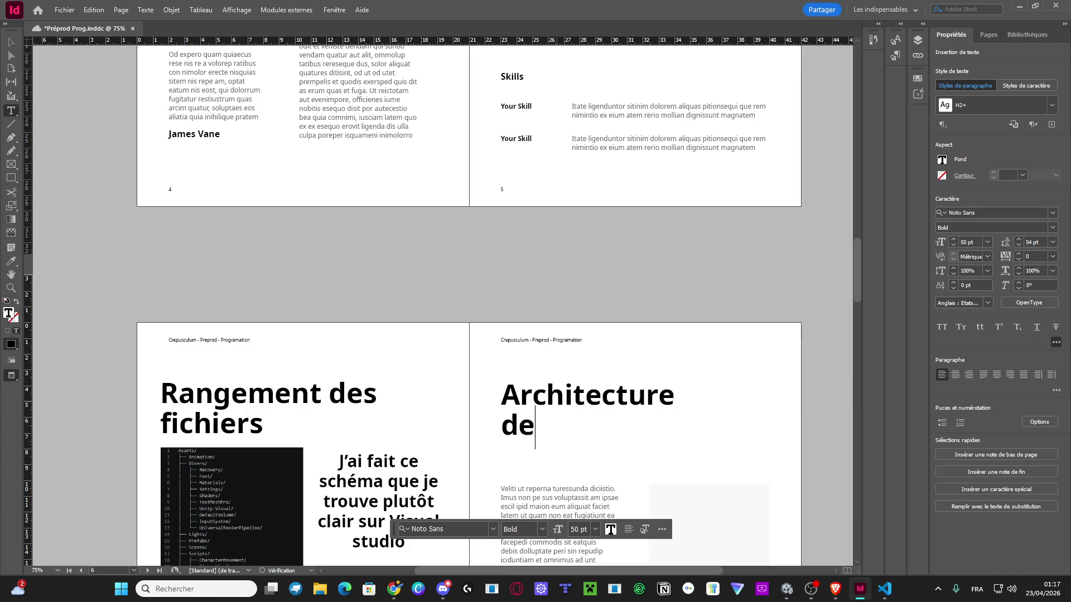
pyautogui.press('BackSpace')
pyautogui.press('BackSpace')
pyautogui.press('BackSpace')
pyautogui.write('projet')
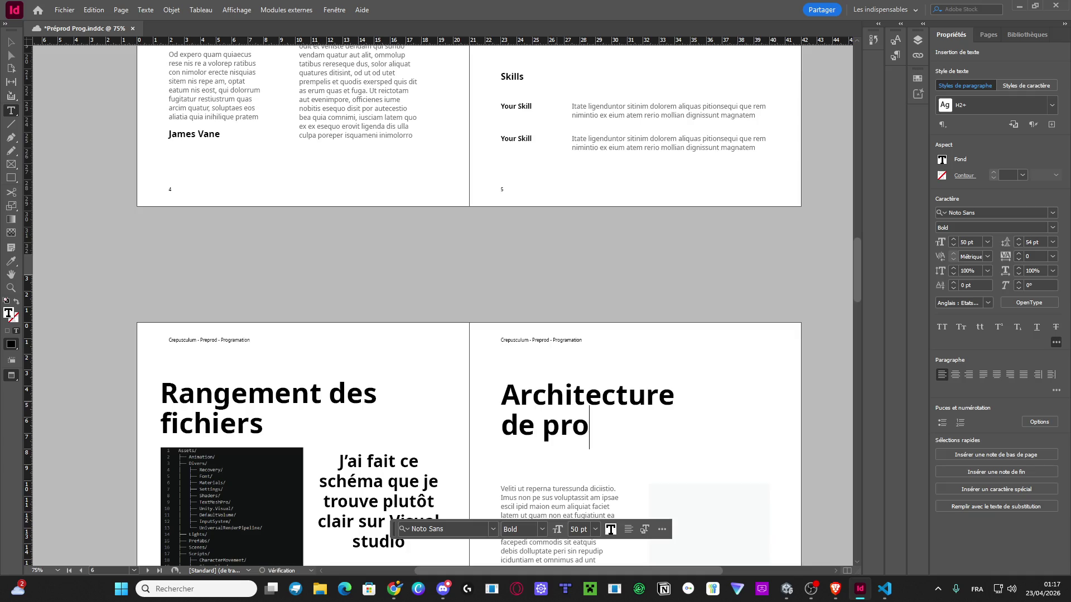
# Delete page 7's small text frame, body-text frame and grey placeholder rectangle
pyautogui.scroll(10, 529, 371)
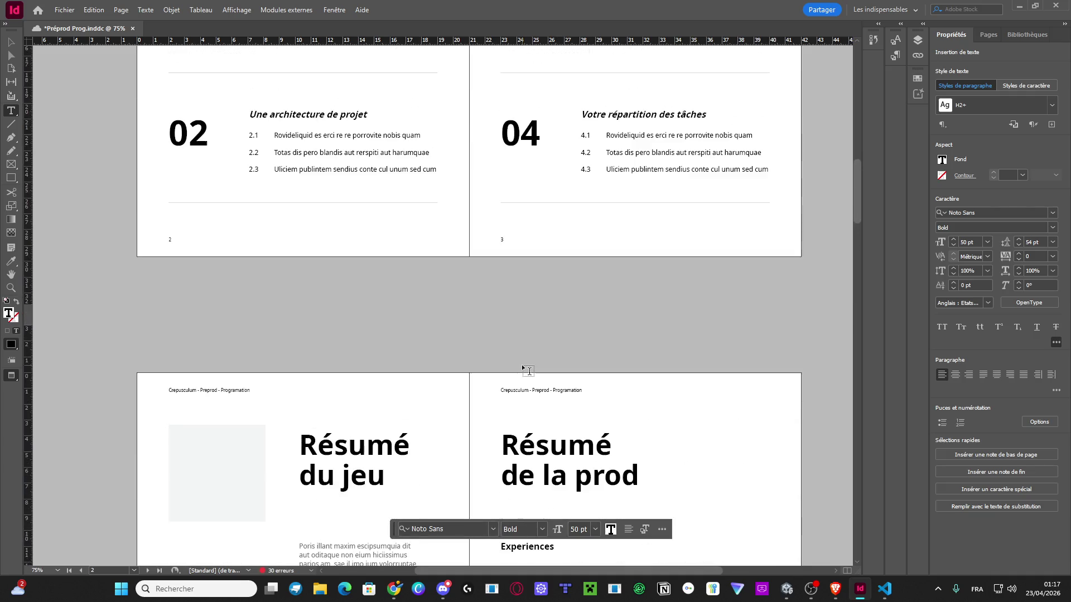
pyautogui.scroll(-10, 535, 438)
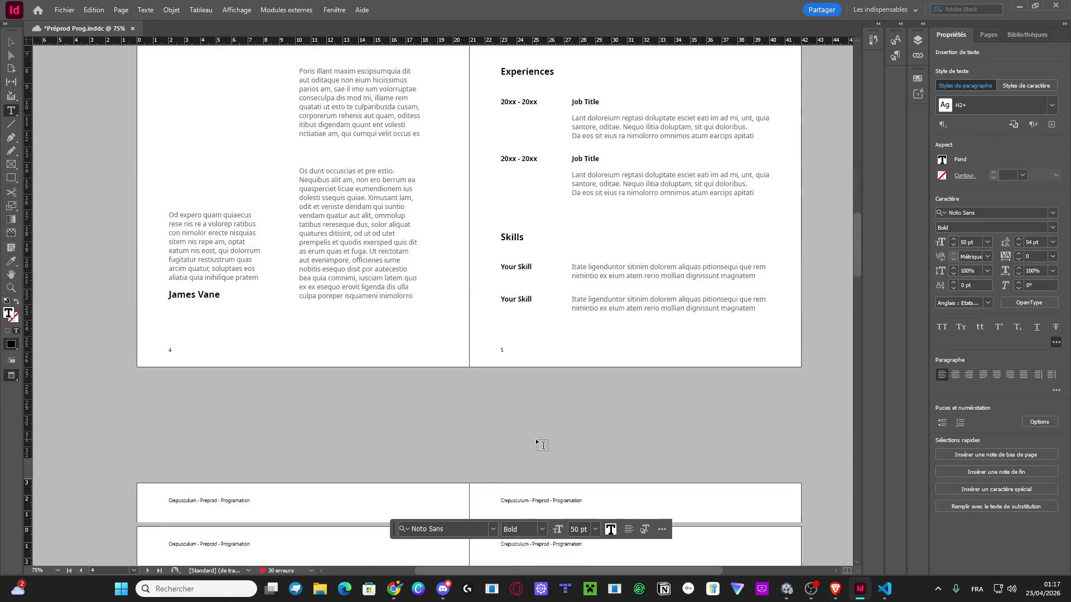
pyautogui.scroll(-3, 545, 440)
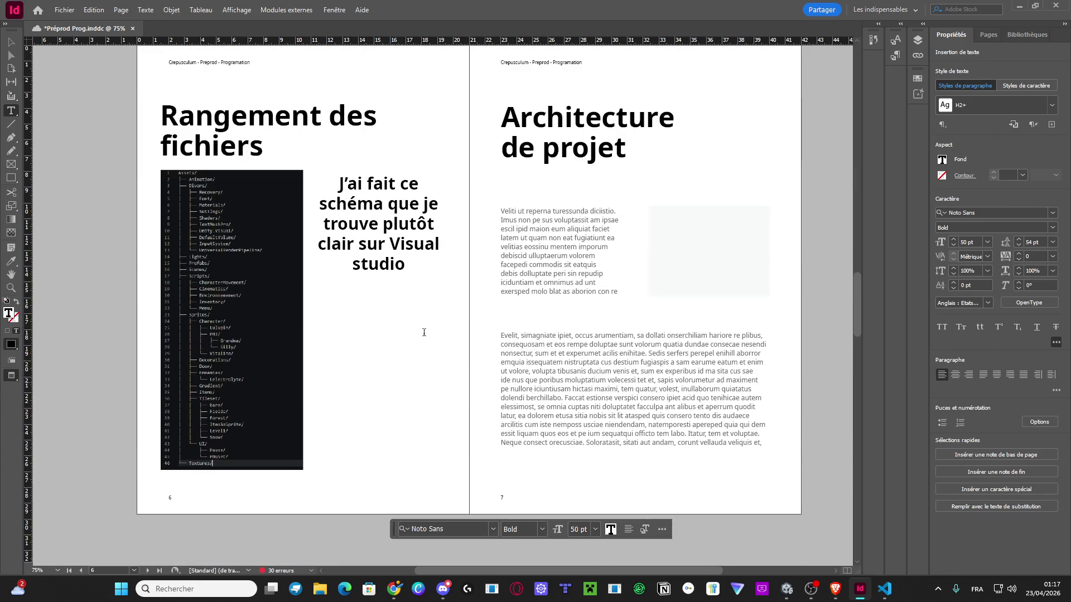
pyautogui.click(11, 42)
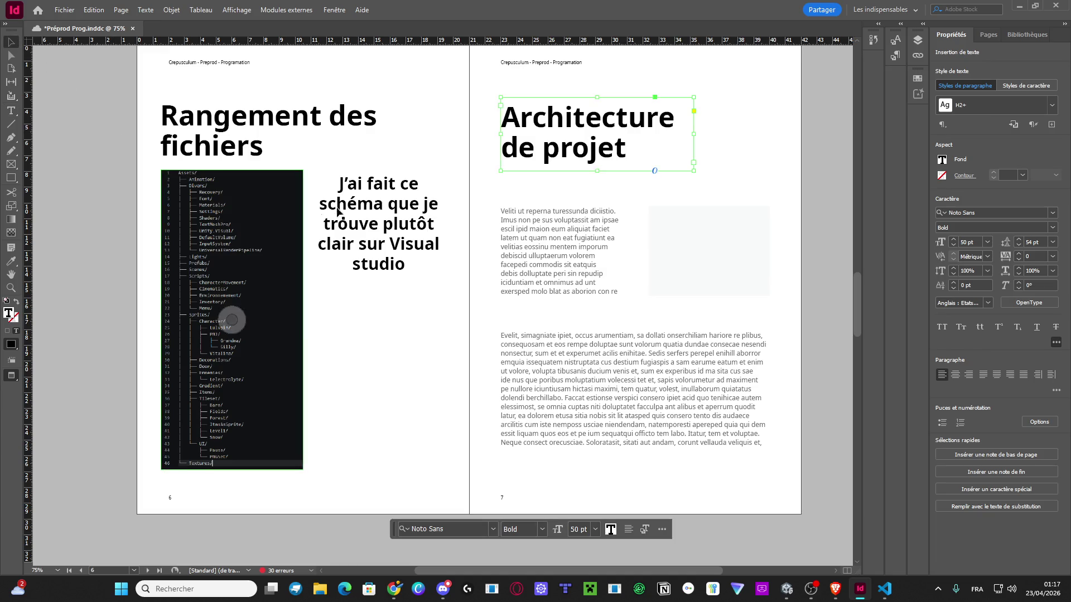
pyautogui.click(551, 254)
pyautogui.press('Delete')
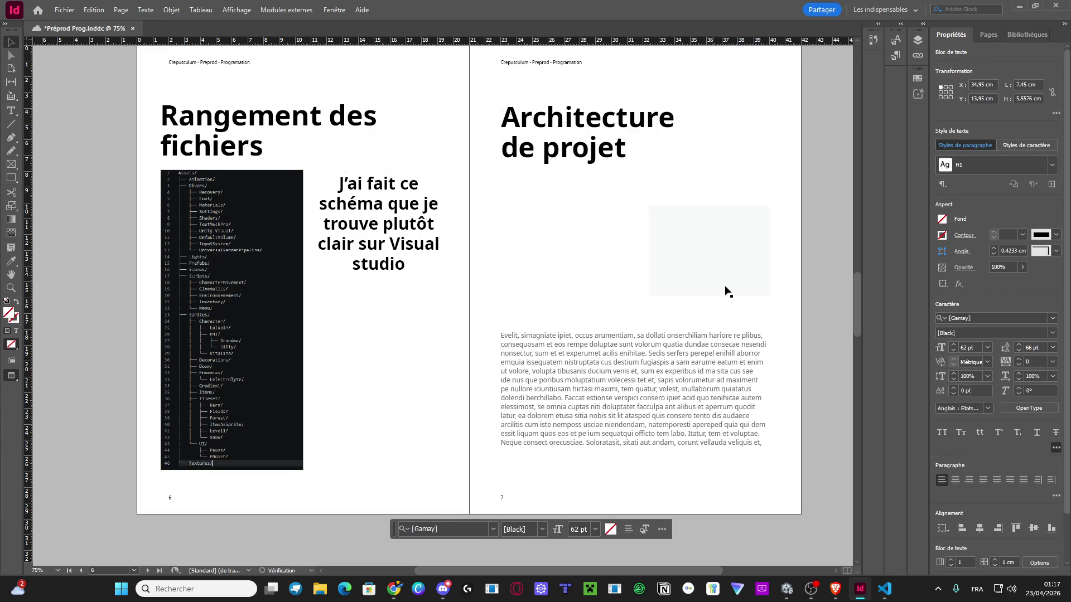
pyautogui.click(714, 282)
pyautogui.click(679, 375)
pyautogui.press('Delete')
pyautogui.click(682, 273)
pyautogui.press('Delete')
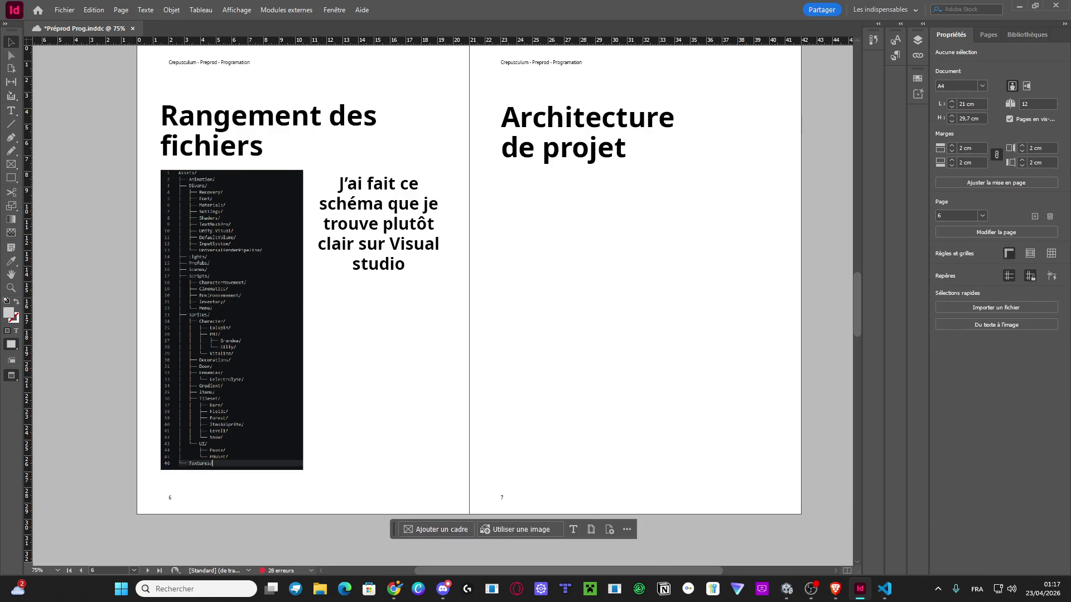
# Switch from InDesign to the Brave browser window
pyautogui.hotkey('alt', 'Tab')
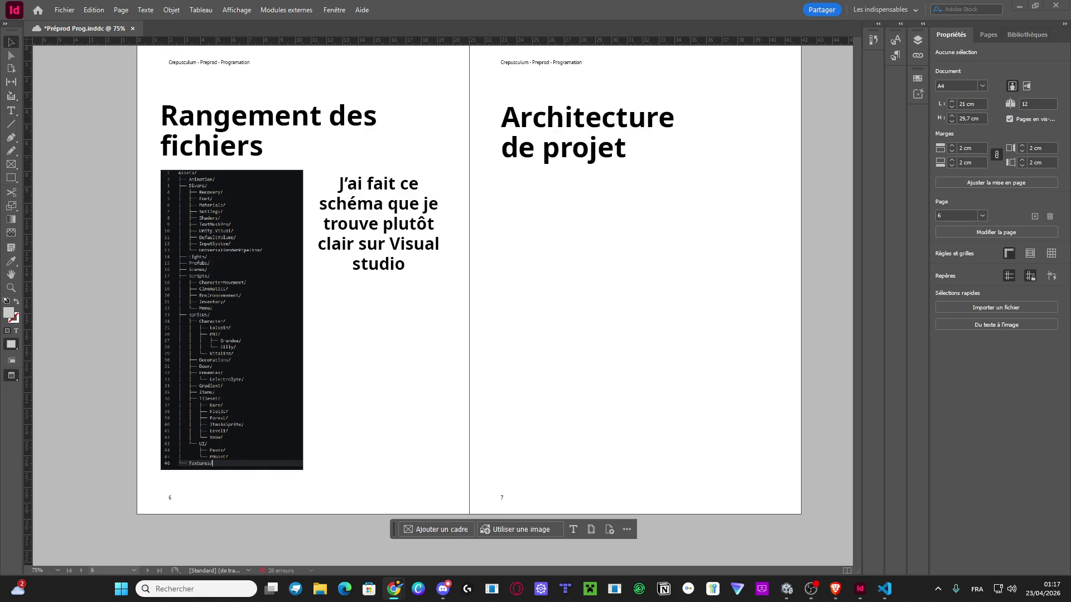
pyautogui.hotkey('alt', 'Tab')
pyautogui.hotkey('alt', 'Tab')
# Open app.diagrams.net from the 'draw io' search results in Brave
pyautogui.click(835, 588)
pyautogui.hotkey('alt', 'Tab')
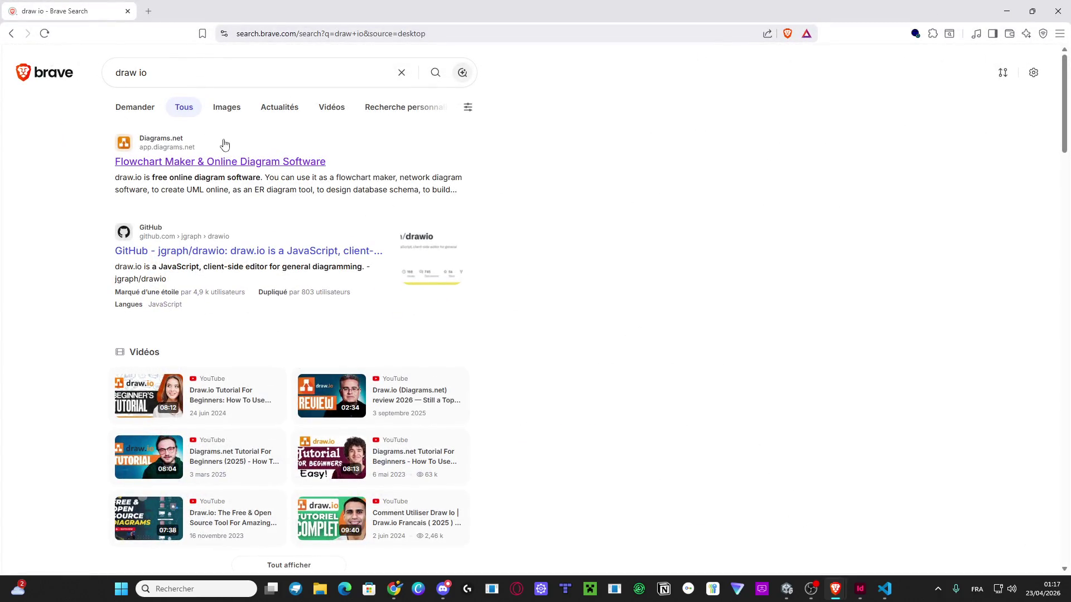
pyautogui.click(226, 162)
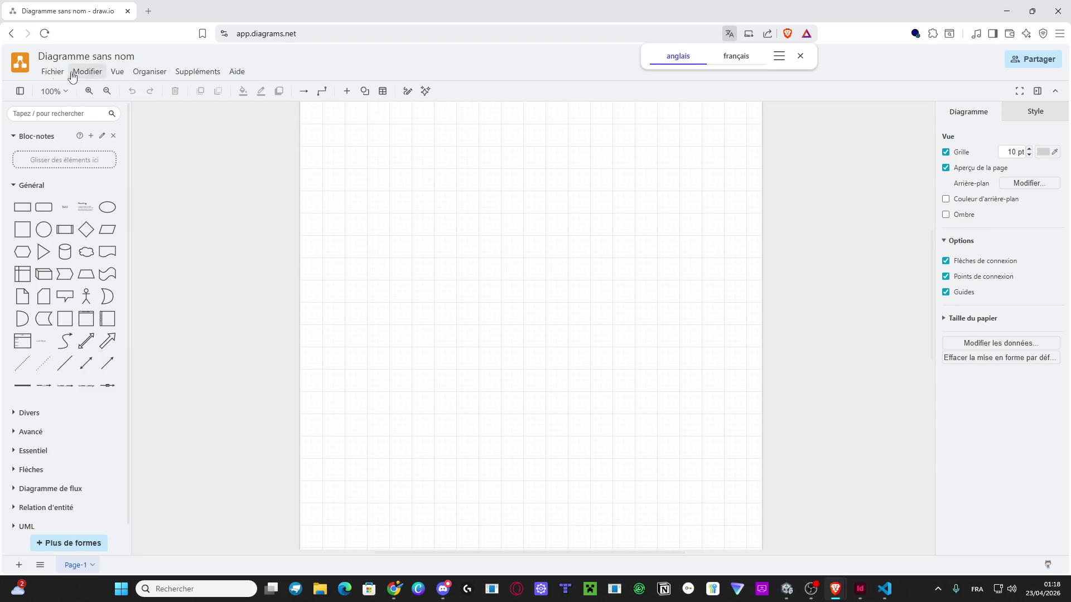
# Open RelationBetweenScript.drawio from Google Drive via Fichier > Ouvrir depuis
pyautogui.click(50, 73)
pyautogui.moveTo(115, 106)
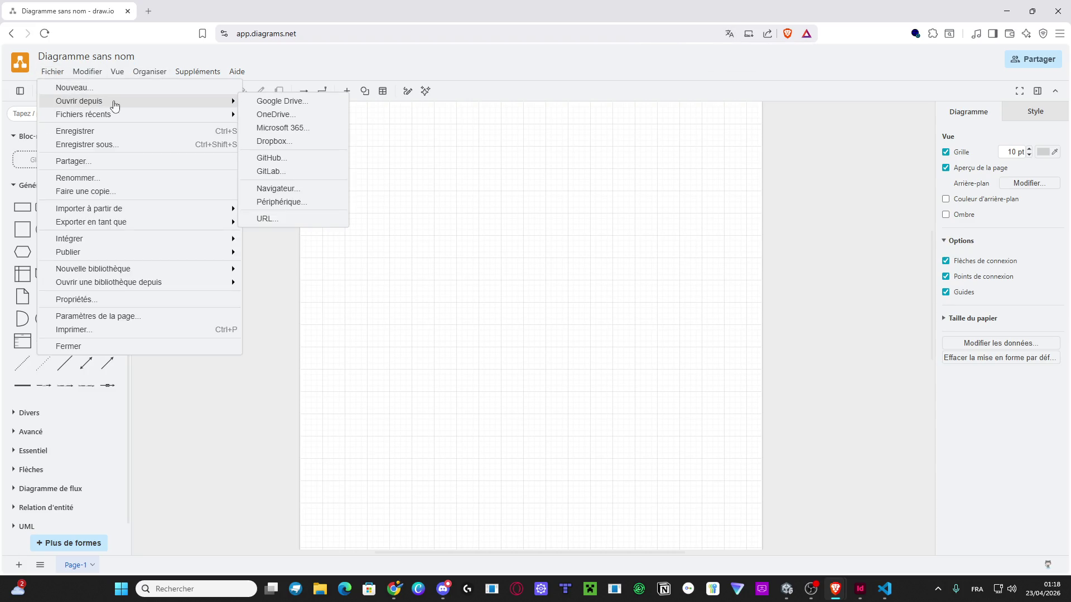
pyautogui.click(287, 105)
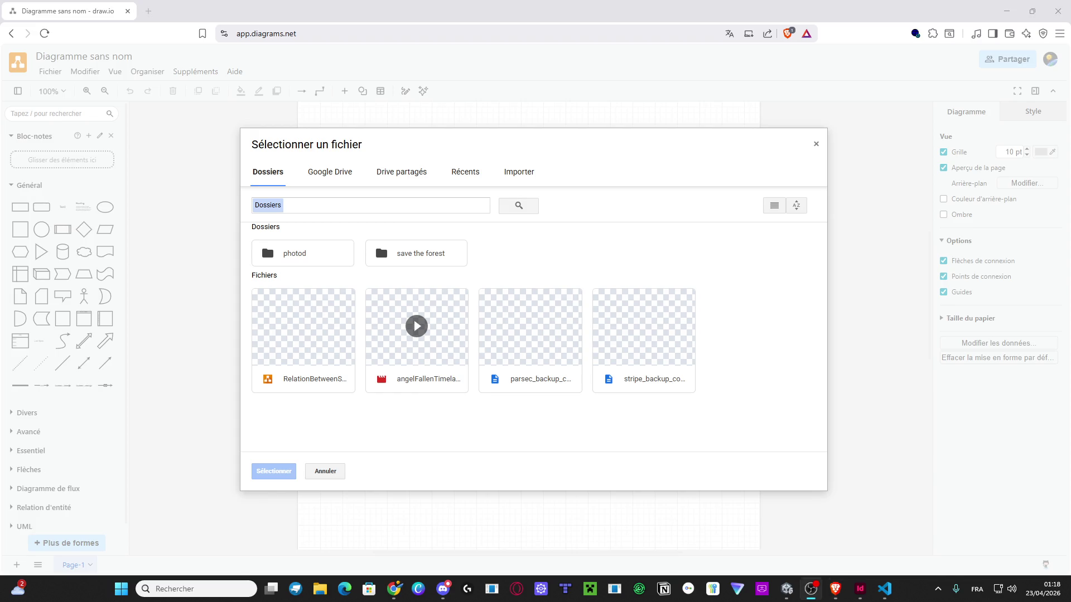
pyautogui.click(299, 389)
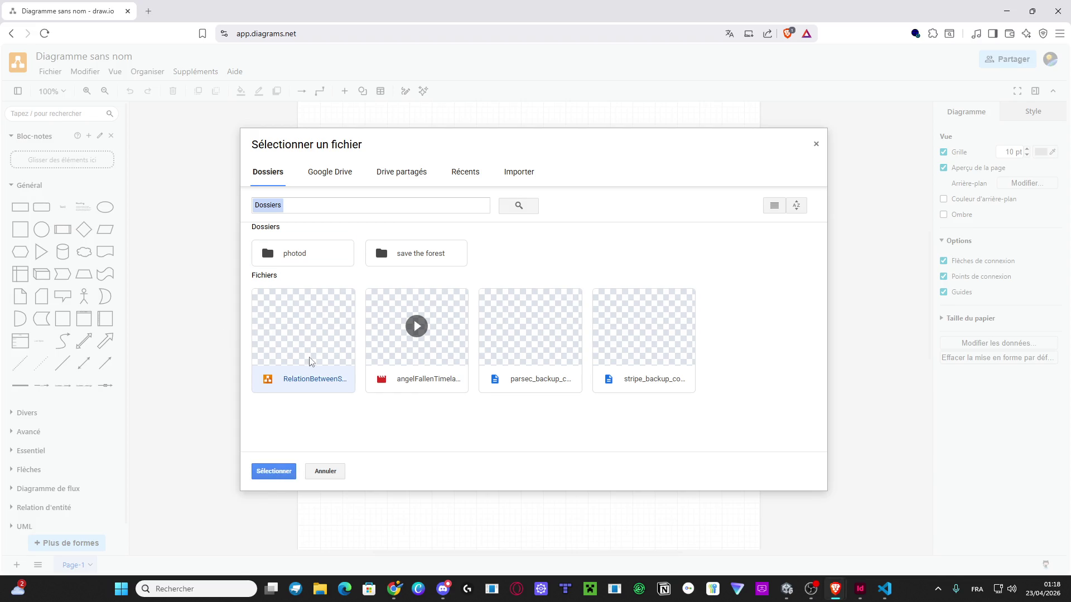
pyautogui.click(299, 388)
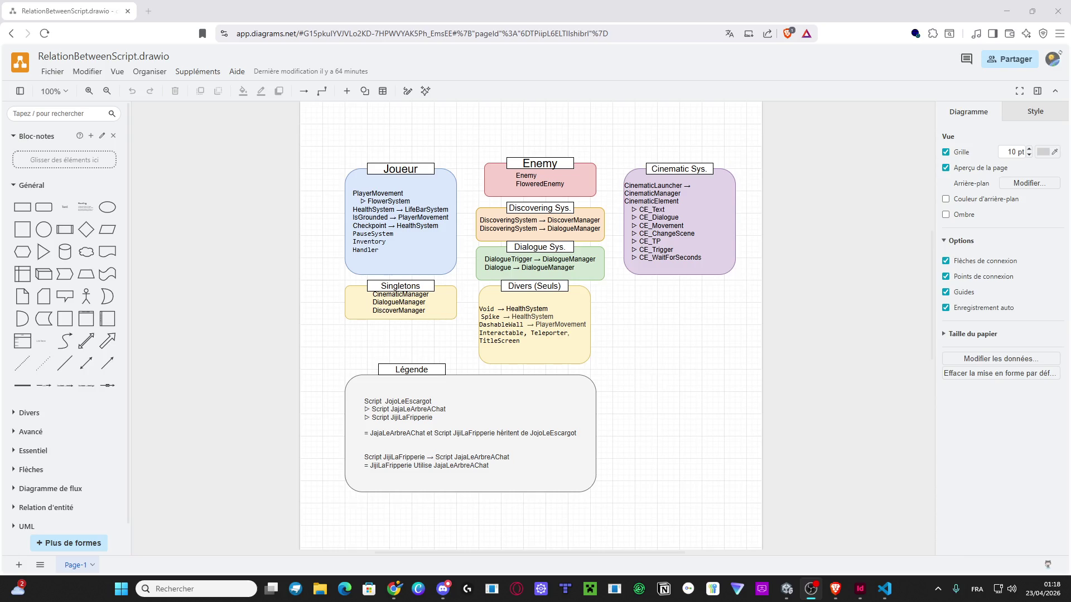
pyautogui.hotkey('alt', 'Tab')
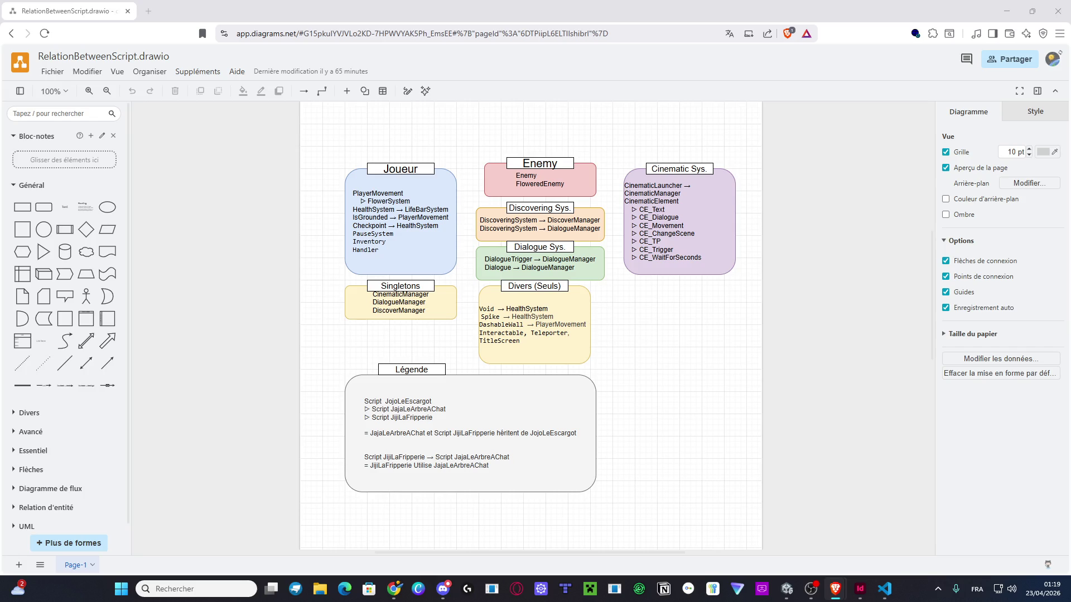
pyautogui.moveTo(41, 332)
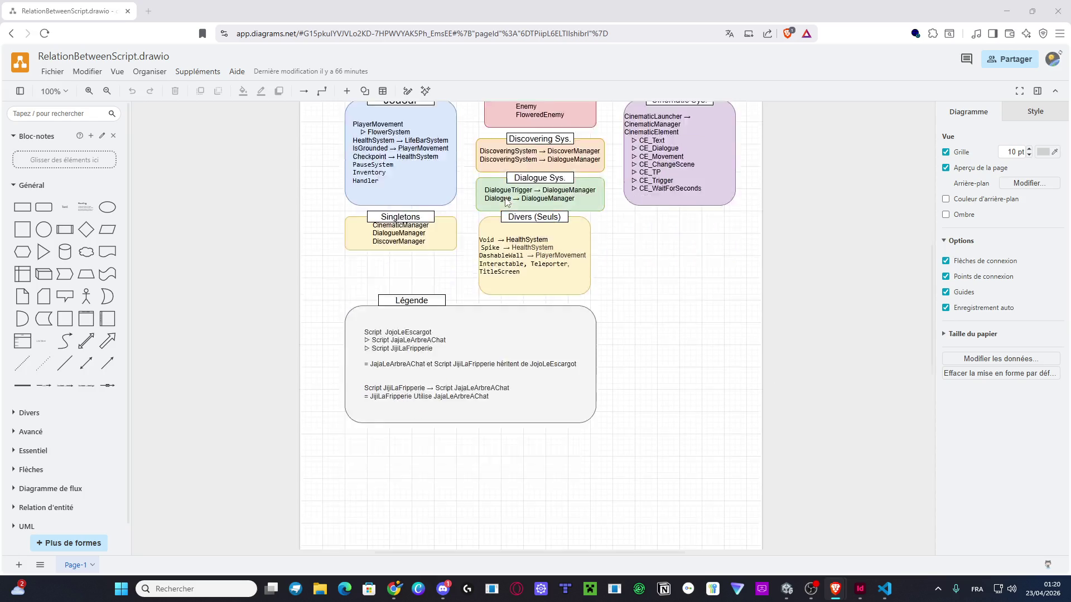
pyautogui.scroll(5, 504, 186)
pyautogui.click(53, 72)
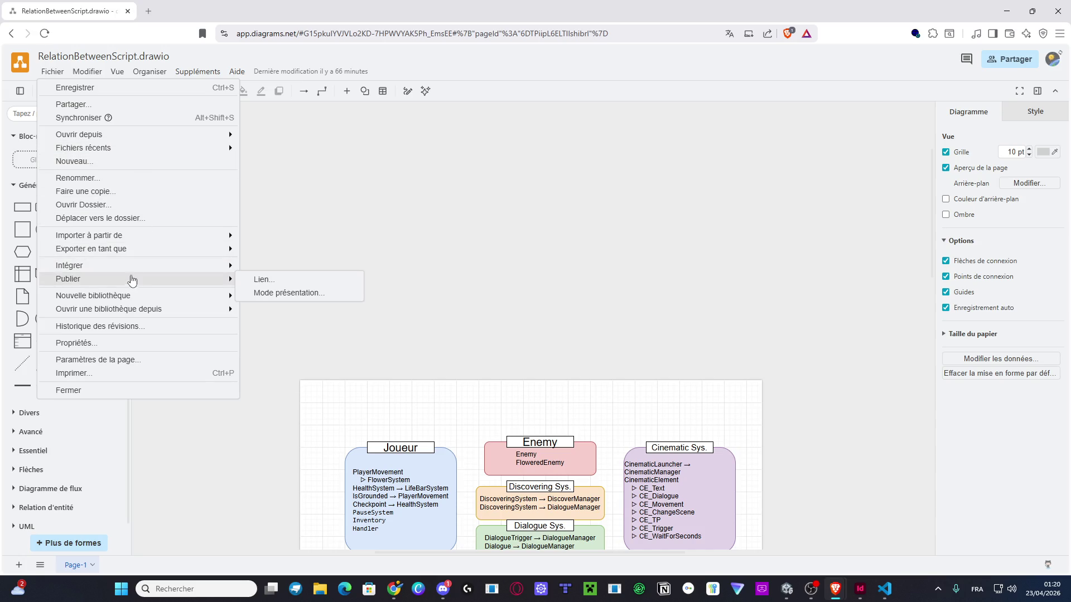
# Export the diagram as a PNG saved to Google Drive, then return to InDesign
pyautogui.moveTo(172, 249)
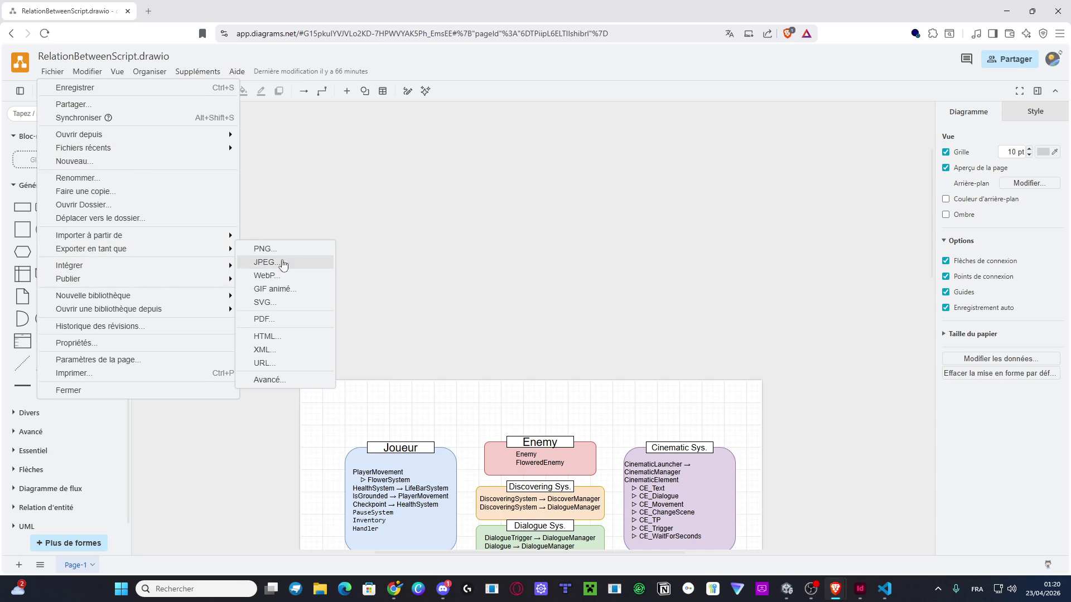
pyautogui.click(310, 250)
pyautogui.click(616, 416)
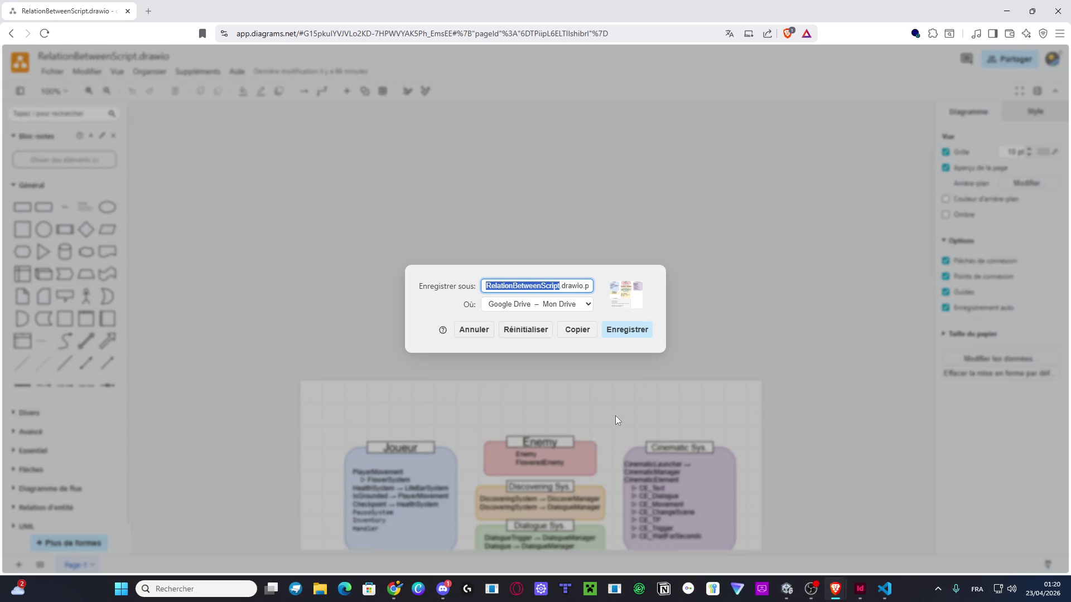
pyautogui.click(625, 328)
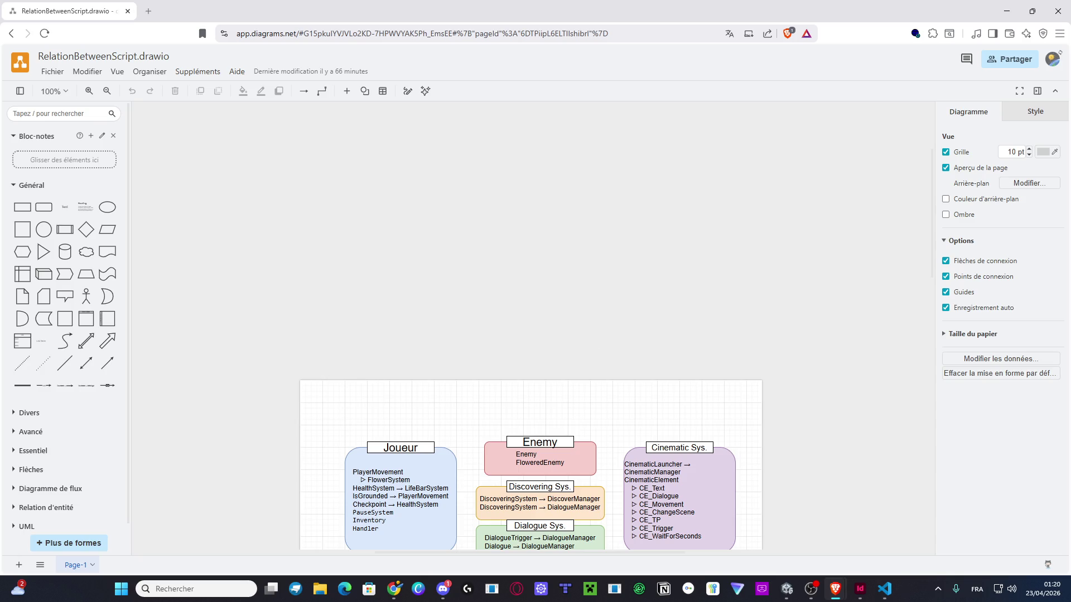
pyautogui.click(1006, 11)
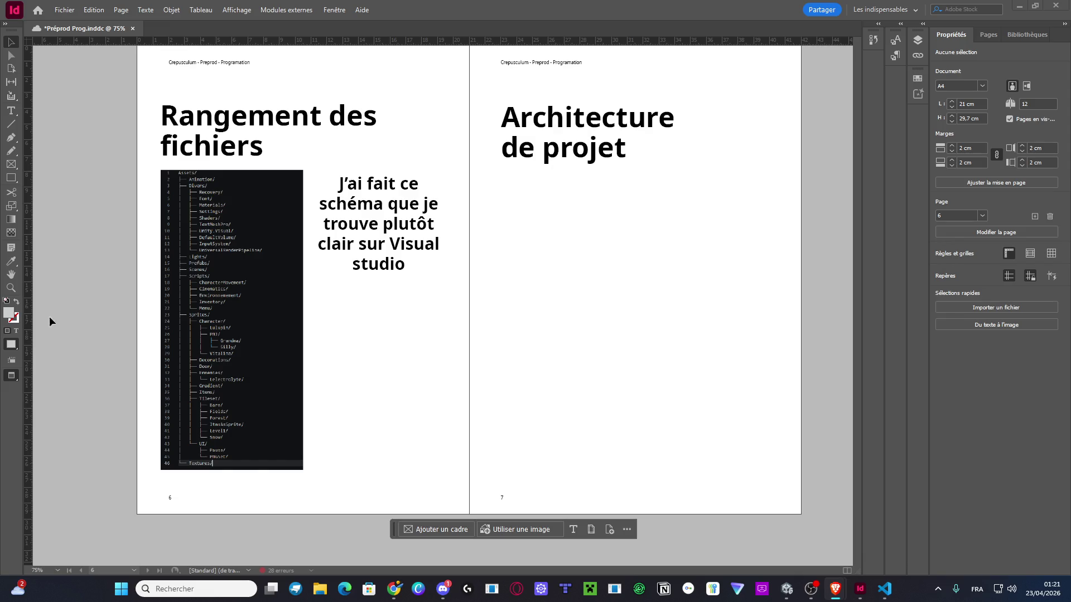
pyautogui.click(11, 164)
# Draw an image frame on page 7, place the exported diagram and show it at full quality
pyautogui.moveTo(489, 184)
pyautogui.mouseDown()
pyautogui.moveTo(742, 431)
pyautogui.moveTo(777, 442)
pyautogui.mouseUp()
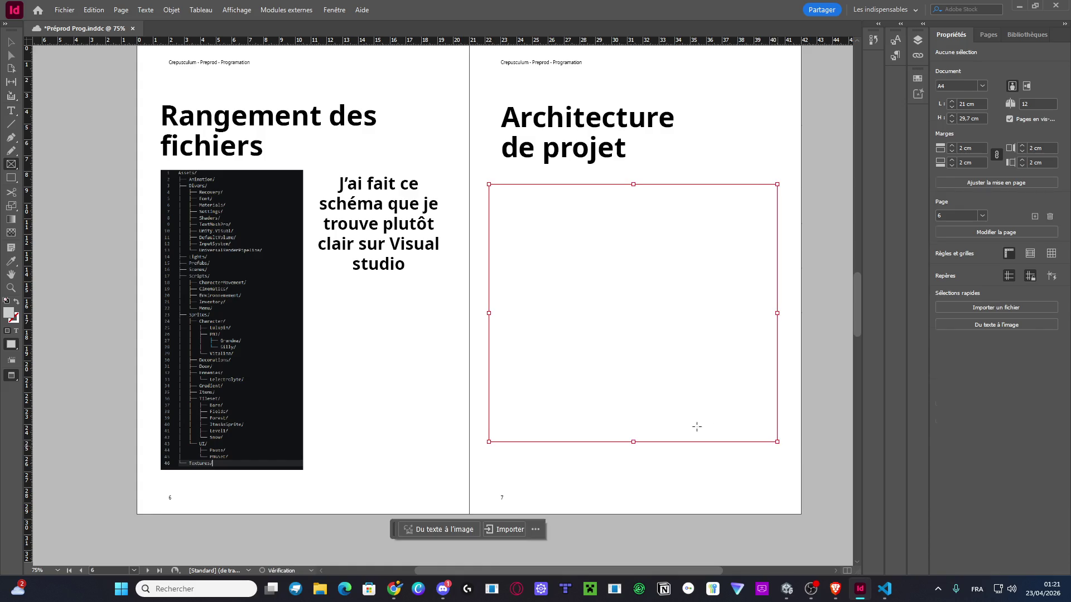
pyautogui.hotkey('alt', 'Tab')
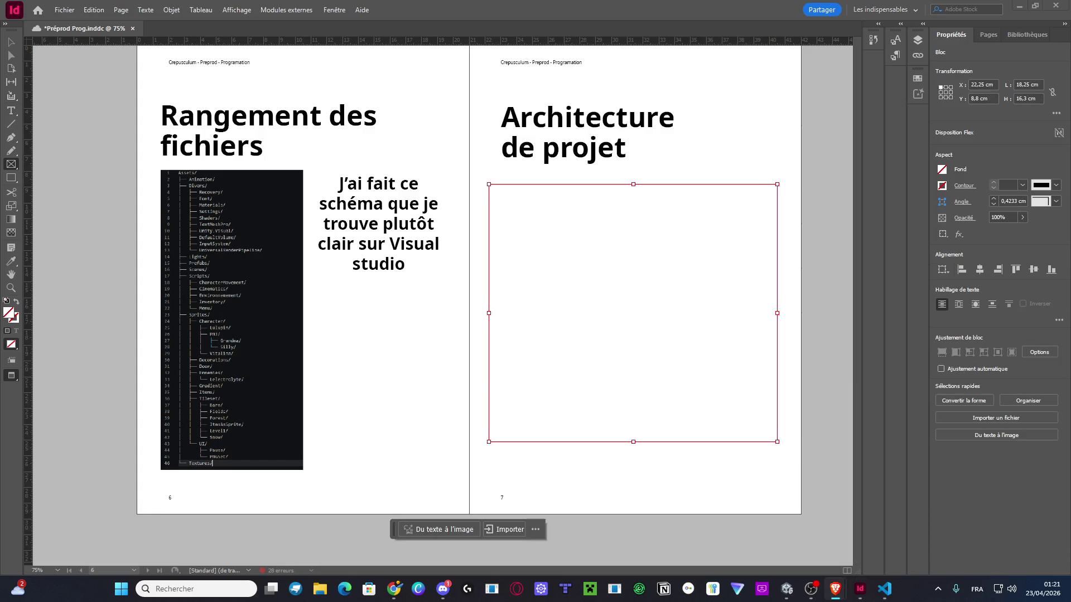
pyautogui.click(524, 328)
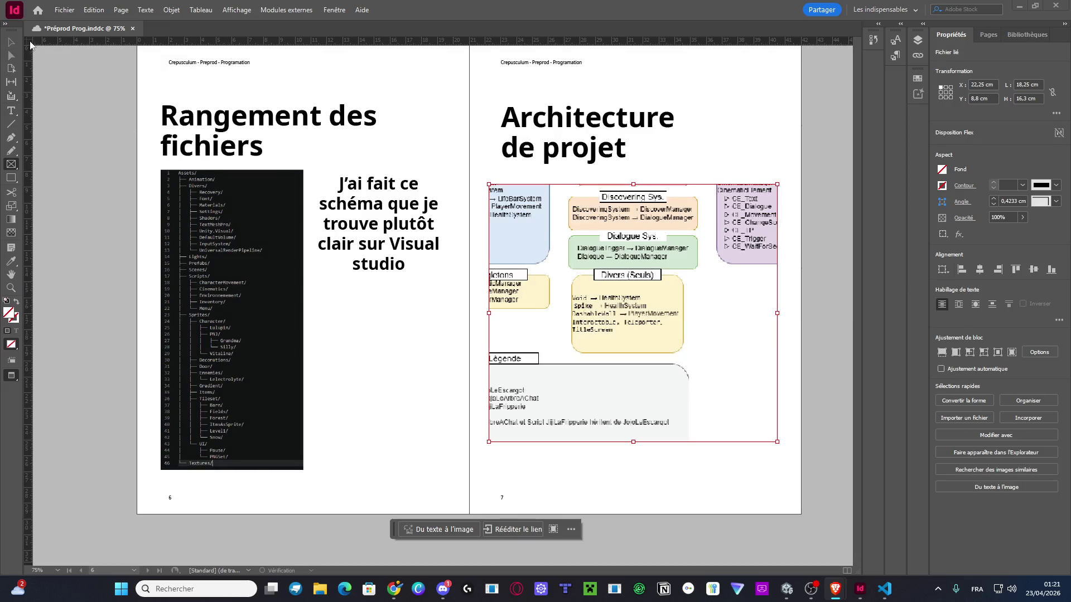
pyautogui.rightClick(715, 362)
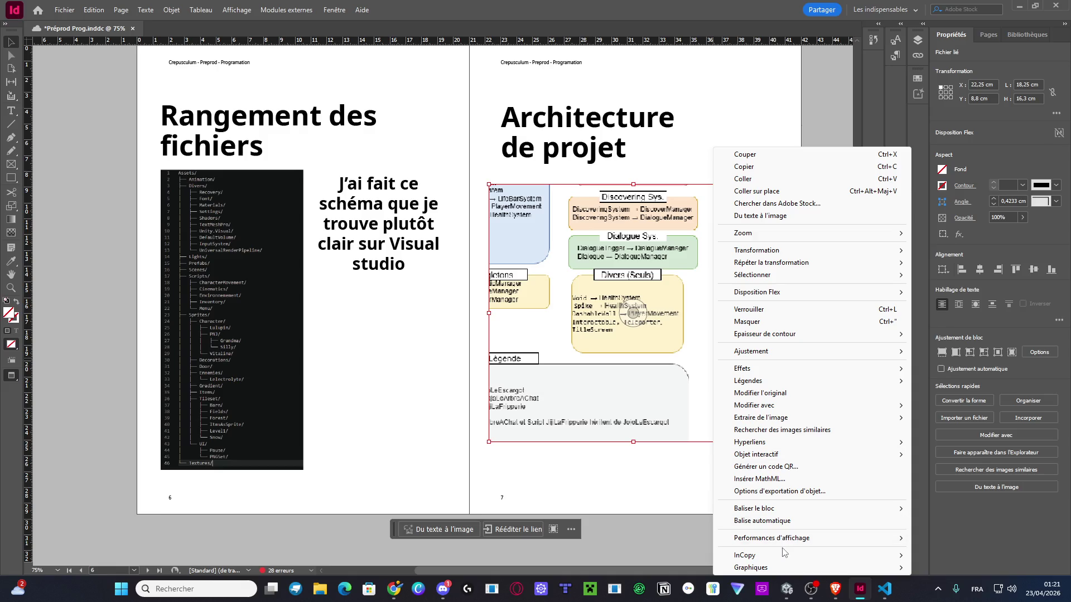
pyautogui.moveTo(809, 538)
pyautogui.click(948, 561)
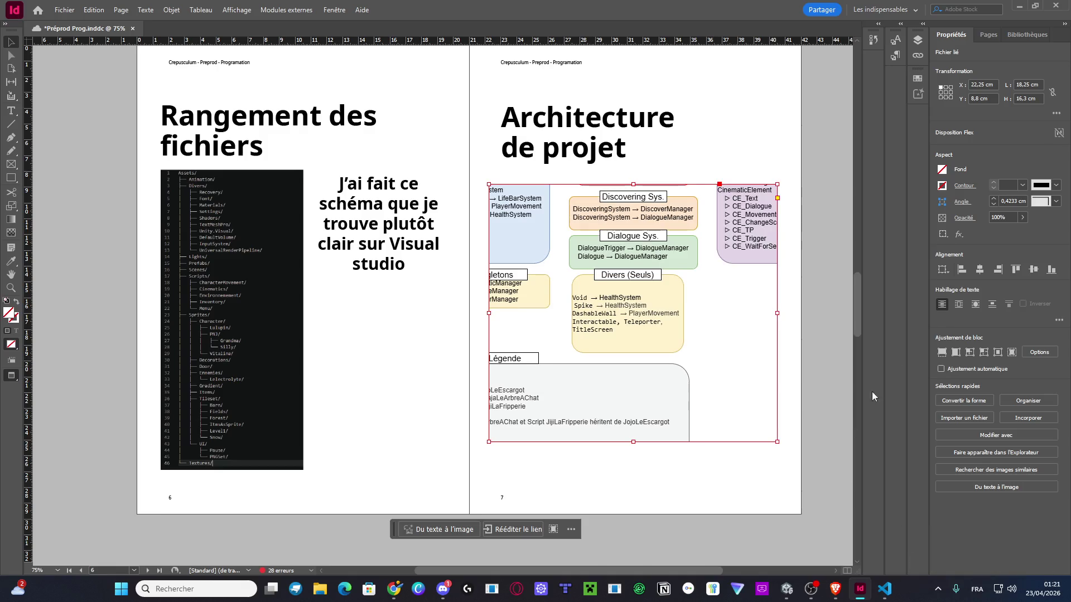
# Fit the diagram proportionally in its frame and widen the frame slightly left
pyautogui.click(941, 352)
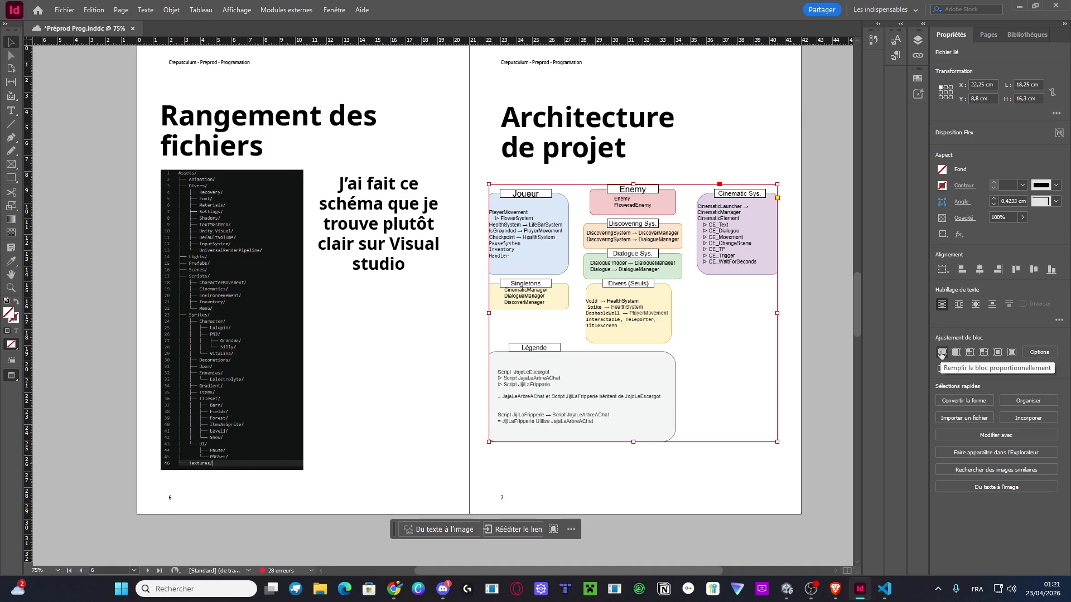
pyautogui.click(955, 352)
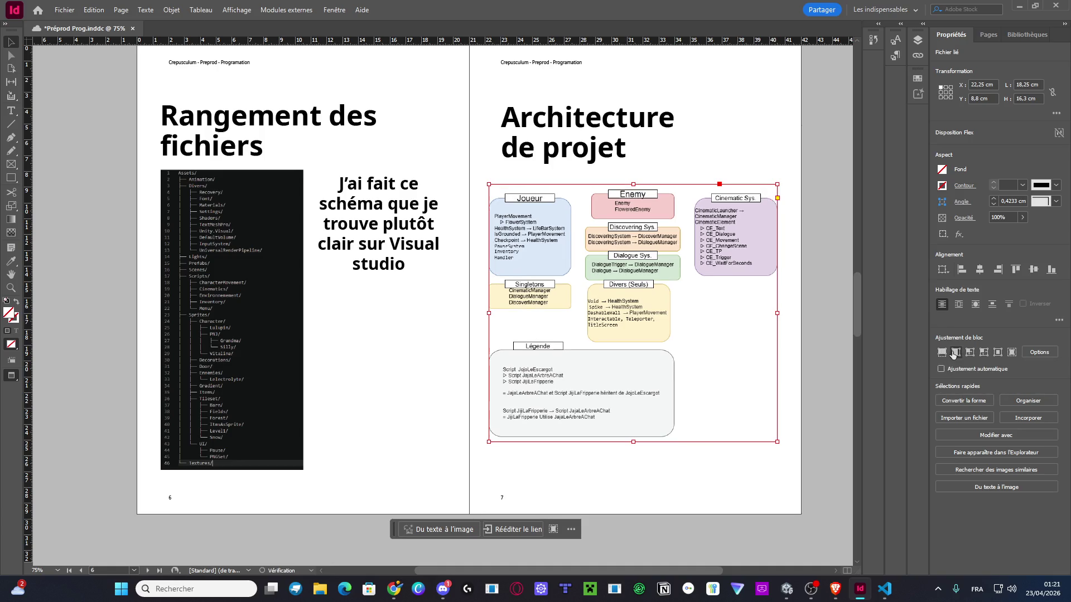
pyautogui.moveTo(489, 313); pyautogui.dragTo(480, 313)
pyautogui.moveTo(778, 314); pyautogui.dragTo(778, 314)
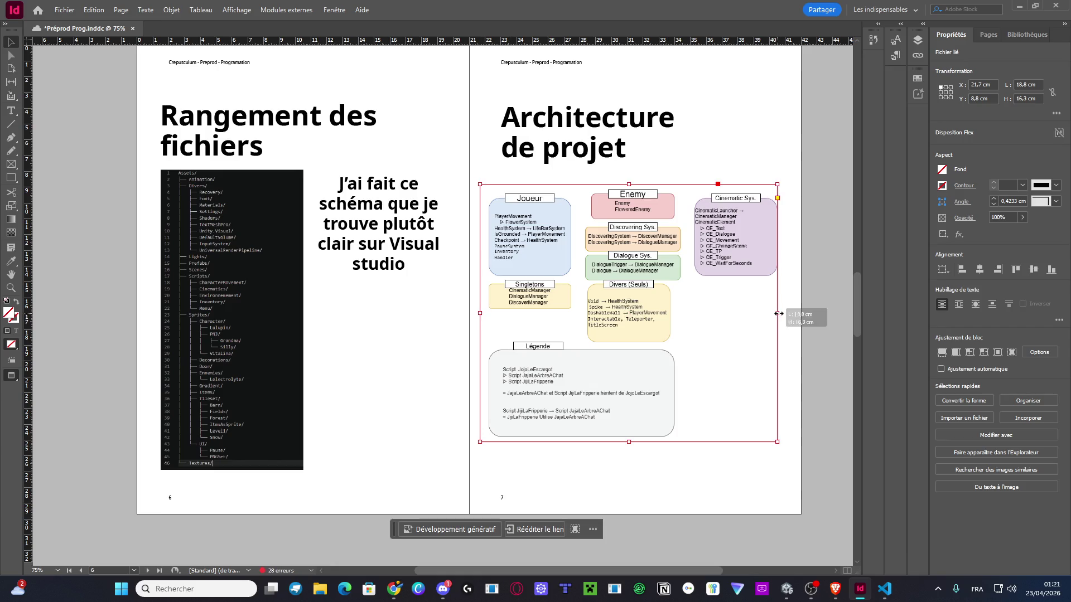
pyautogui.click(829, 325)
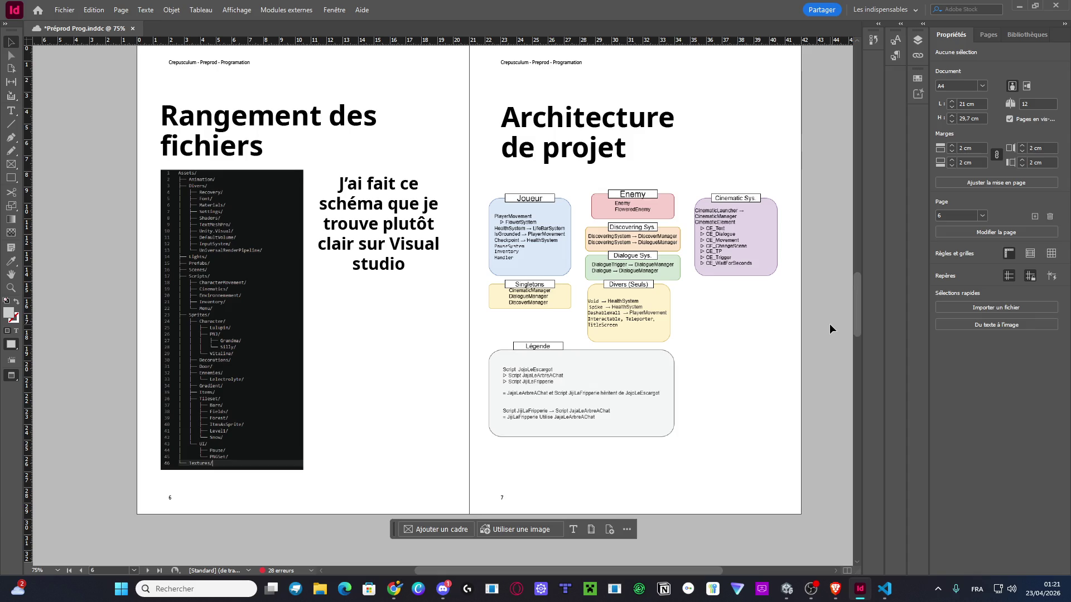
pyautogui.press('XF86AudioRaiseVolume')
# Change the Key Projects heading to 'Moscow'
pyautogui.scroll(-10, 705, 237)
pyautogui.scroll(20, 712, 251)
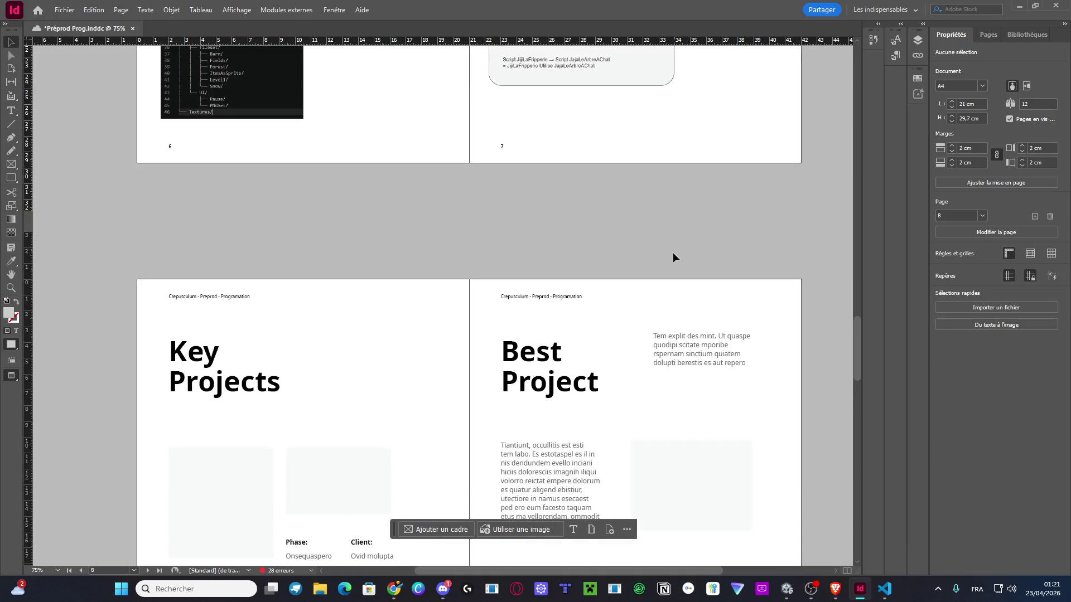
pyautogui.scroll(8, 657, 251)
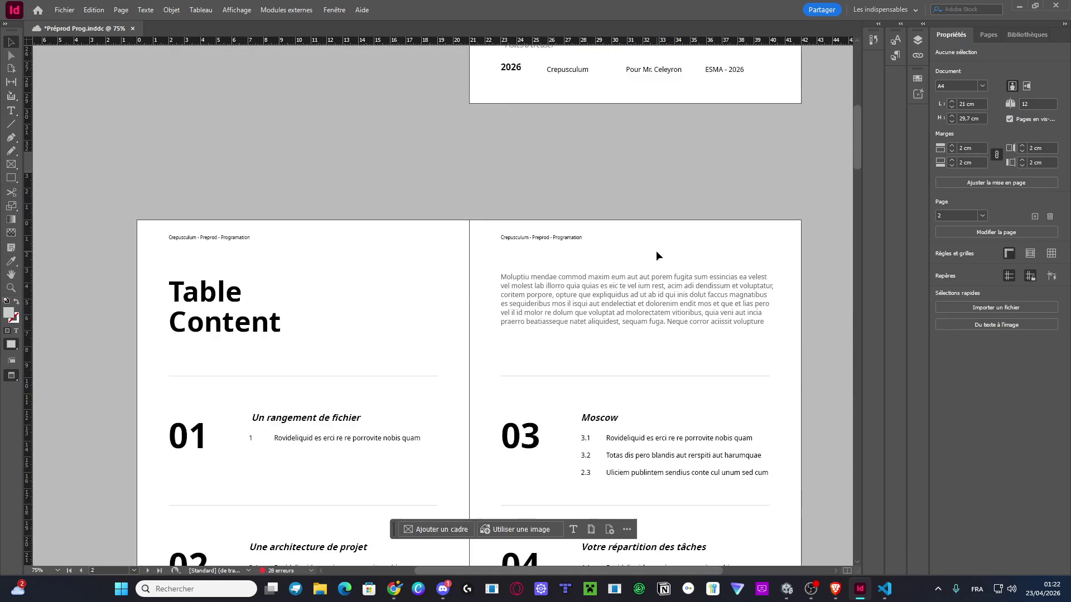
pyautogui.scroll(-3, 656, 251)
pyautogui.scroll(-20, 647, 252)
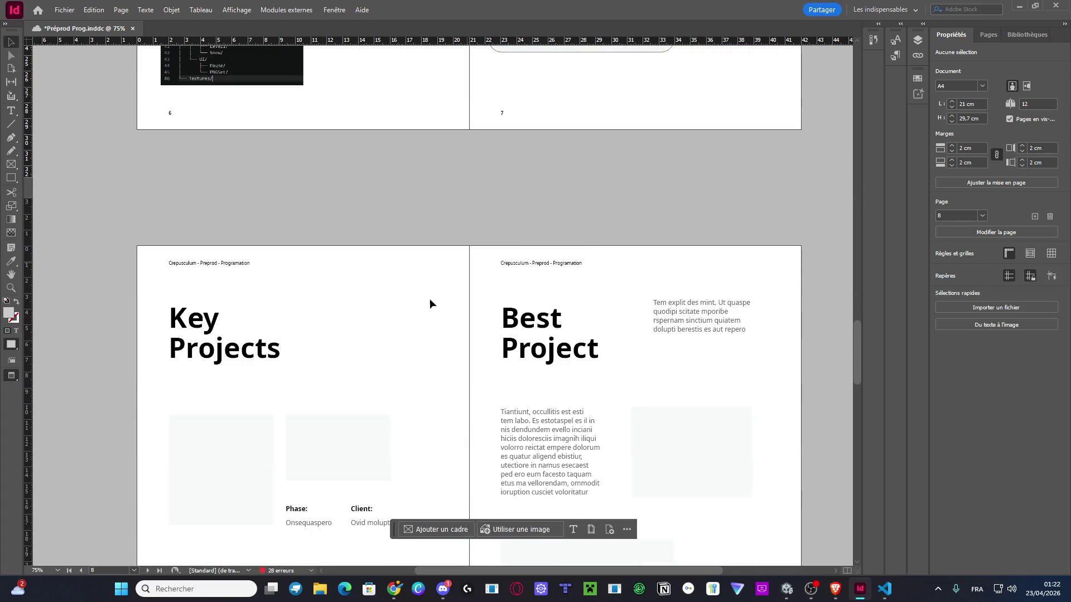
pyautogui.scroll(-2, 429, 301)
pyautogui.tripleClick(253, 252)
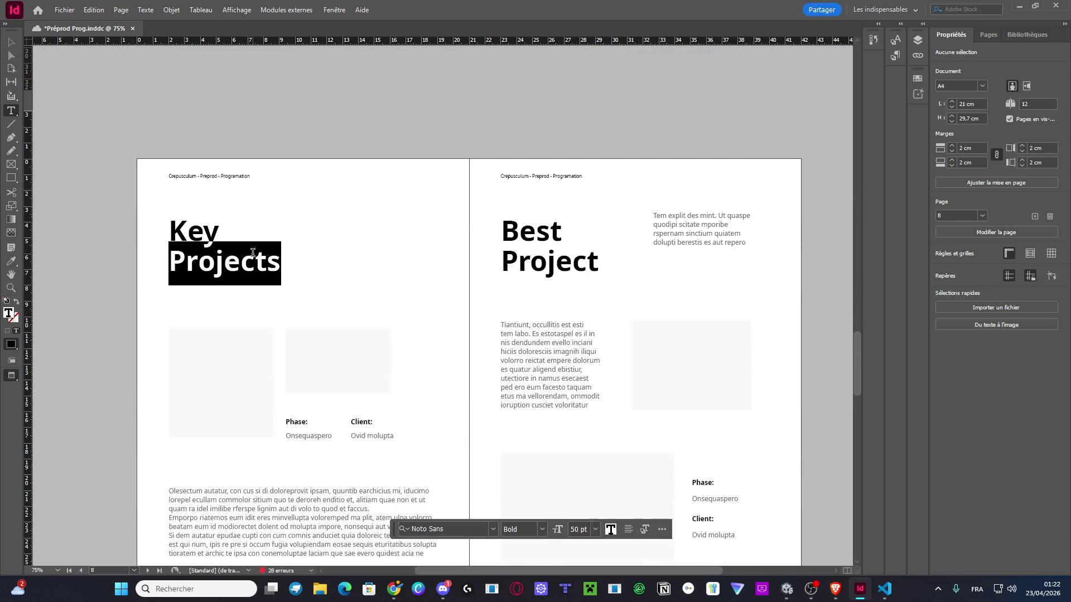
pyautogui.write('Moscow')
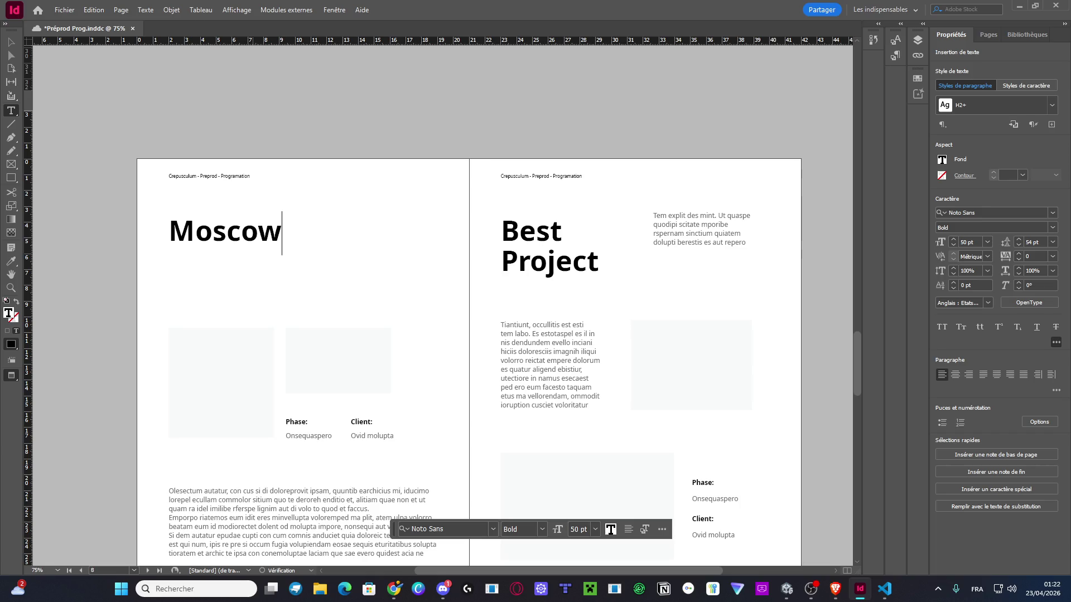
# Delete the page's image placeholders and Phase/Client frames
pyautogui.scroll(-2, 413, 249)
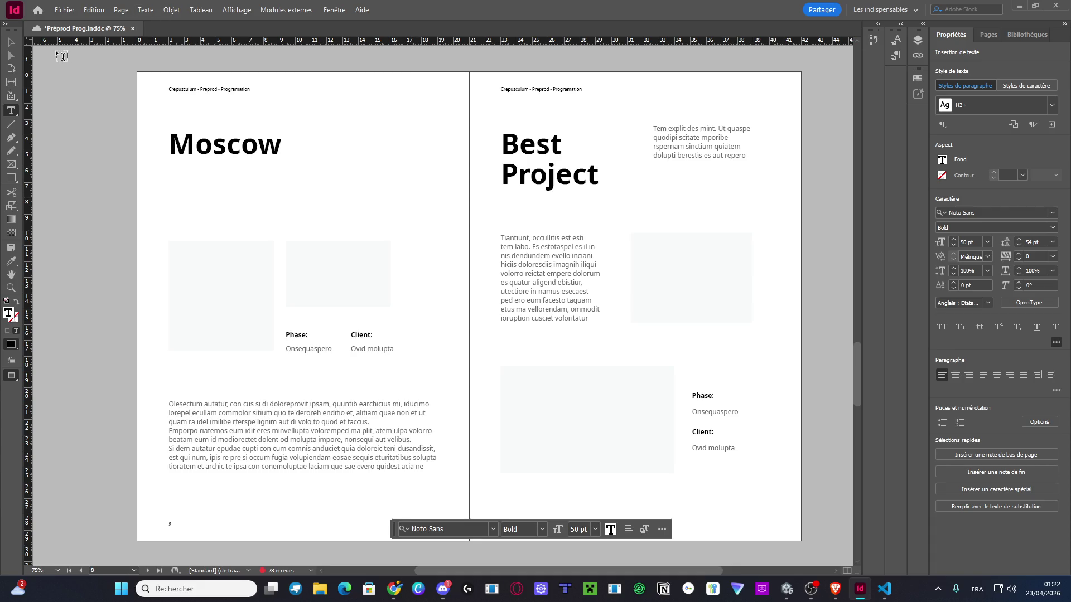
pyautogui.click(10, 42)
pyautogui.moveTo(112, 211)
pyautogui.mouseDown()
pyautogui.moveTo(360, 370)
pyautogui.moveTo(417, 364)
pyautogui.mouseUp()
pyautogui.press('Delete')
pyautogui.press('super')
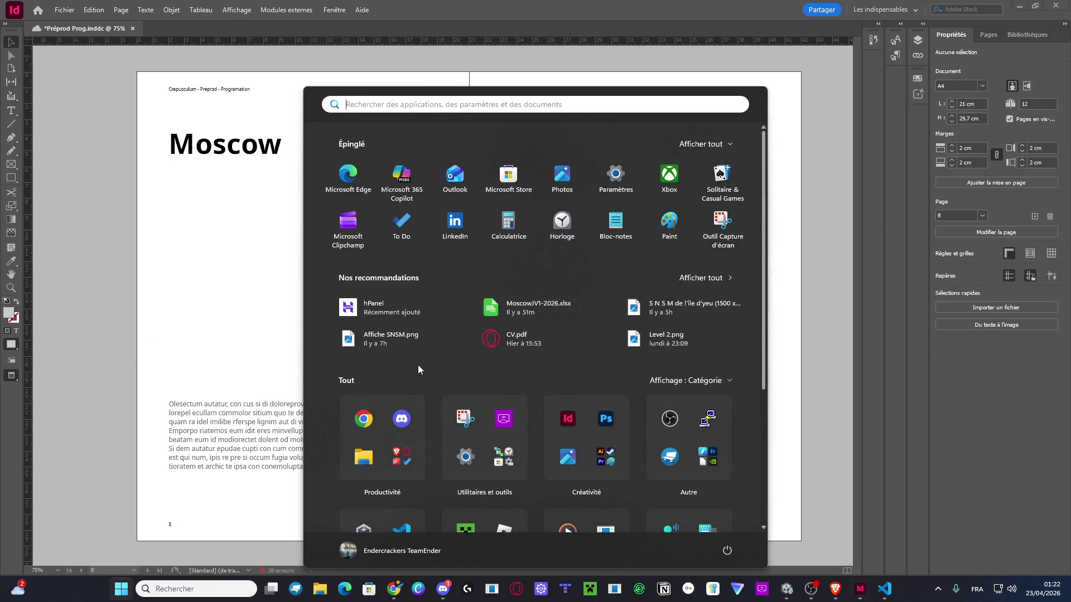
# Open MoscowJV1-2026.xlsx, enter 'Ambiance Graphique' in A15 and fill B15 black
pyautogui.click(531, 321)
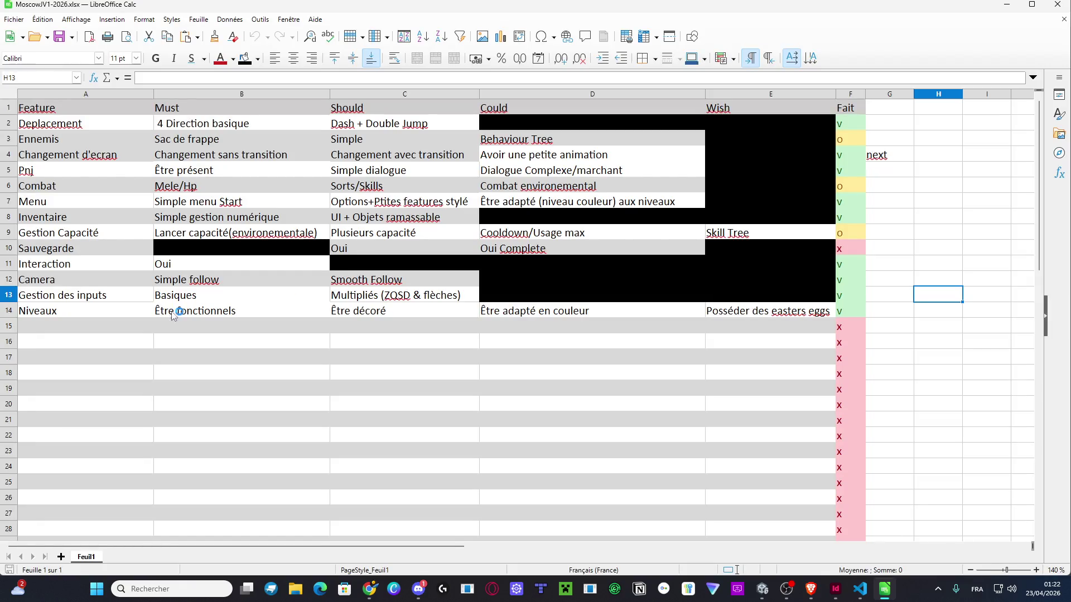
pyautogui.click(105, 326)
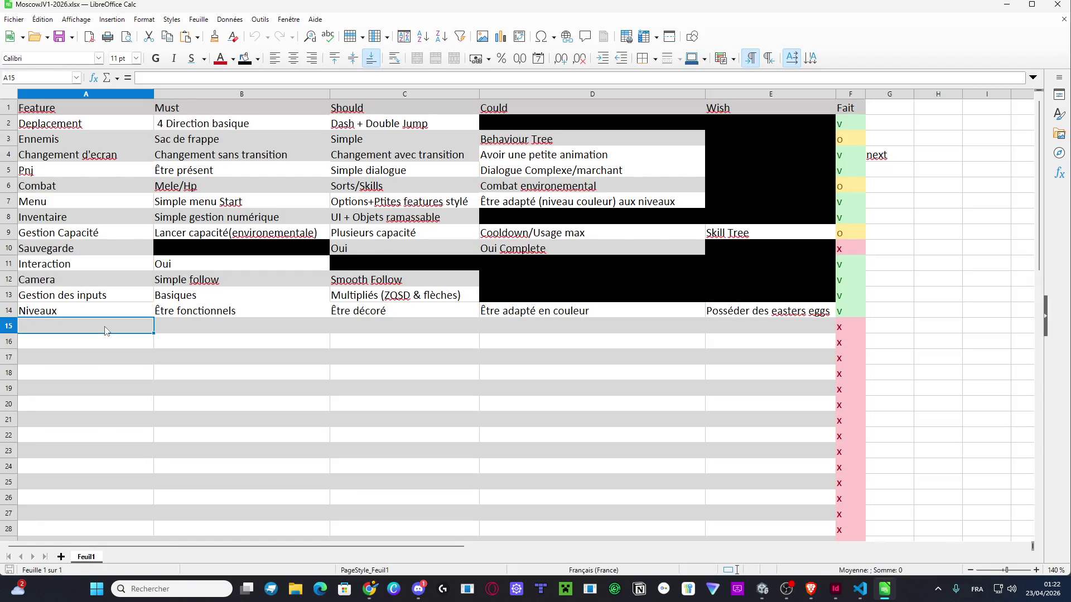
pyautogui.write('G')
pyautogui.press('BackSpace')
pyautogui.write('Ambiance Graphique')
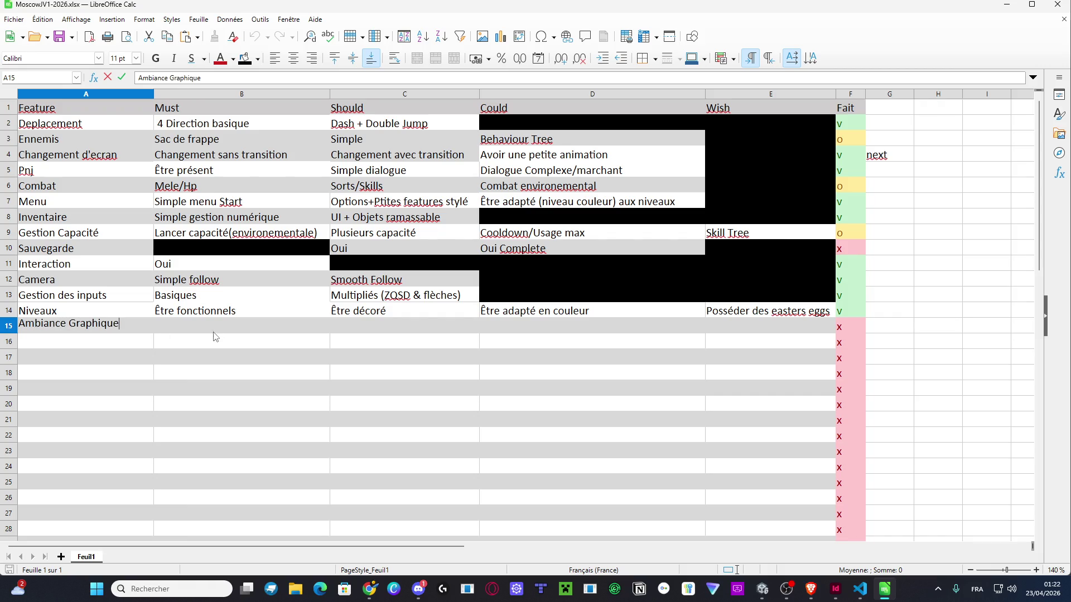
pyautogui.click(213, 328)
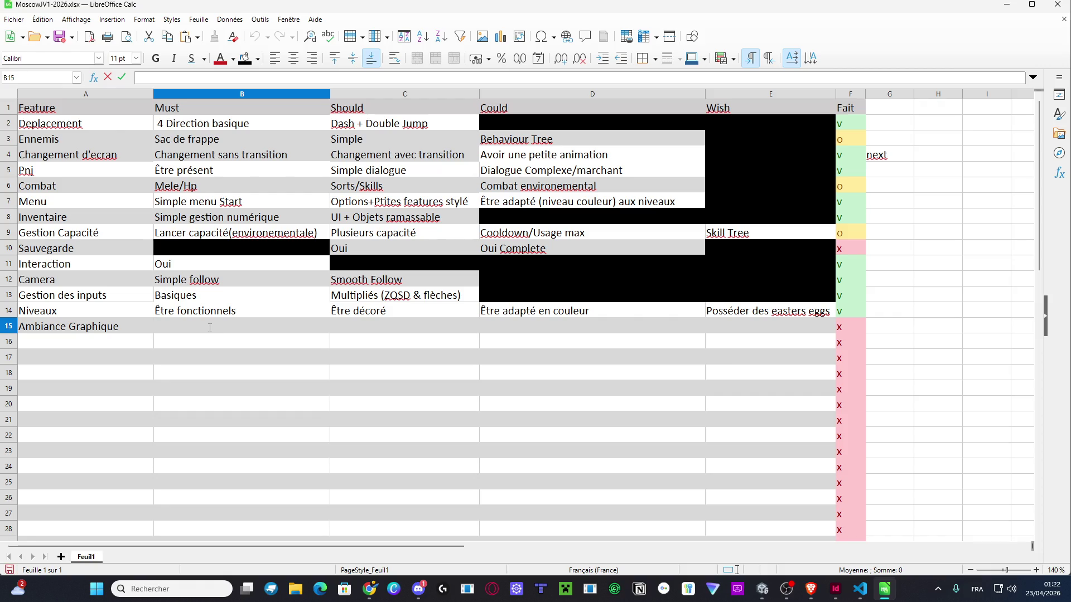
pyautogui.click(185, 327)
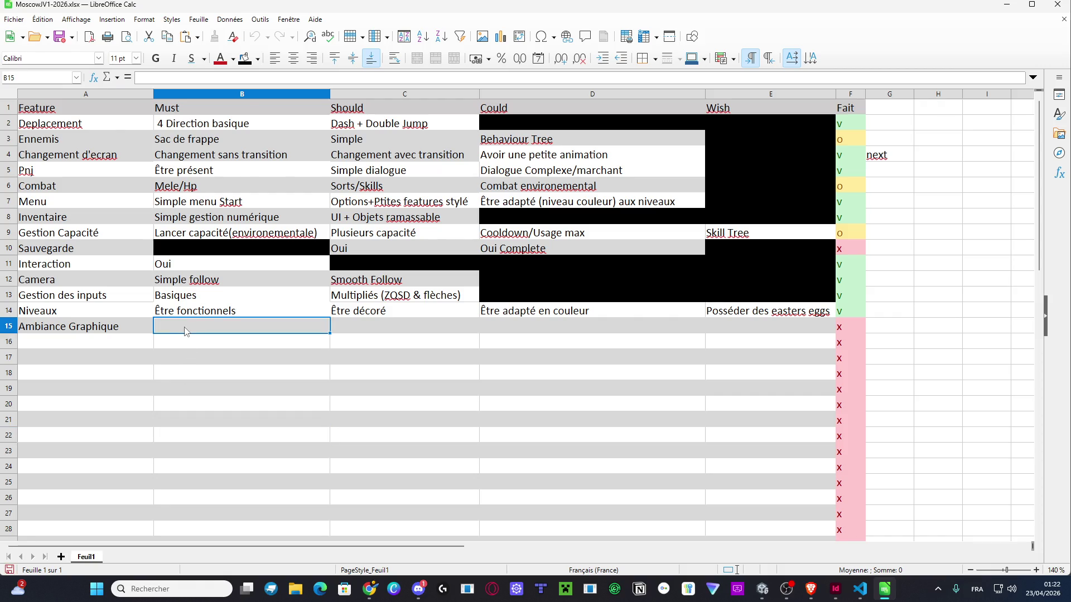
pyautogui.click(245, 58)
# Fill C15:F15 with Lights, Usage de la Normale, Shaders and status o
pyautogui.doubleClick(389, 321)
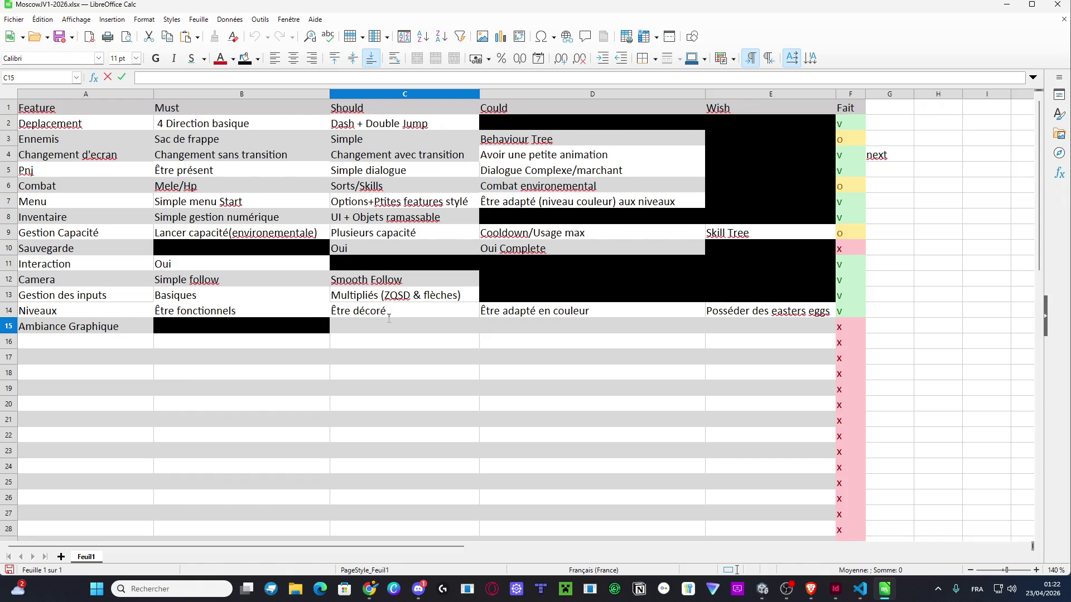
pyautogui.write('Lights')
pyautogui.doubleClick(508, 332)
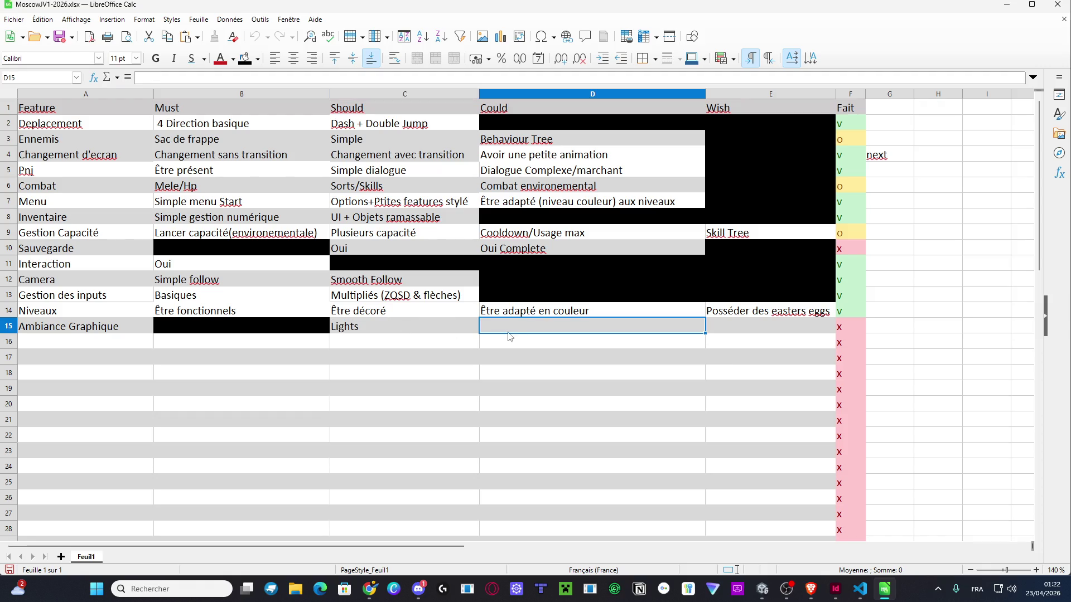
pyautogui.write('Usage ')
pyautogui.write('male')
pyautogui.click(814, 321)
pyautogui.write('Shaders')
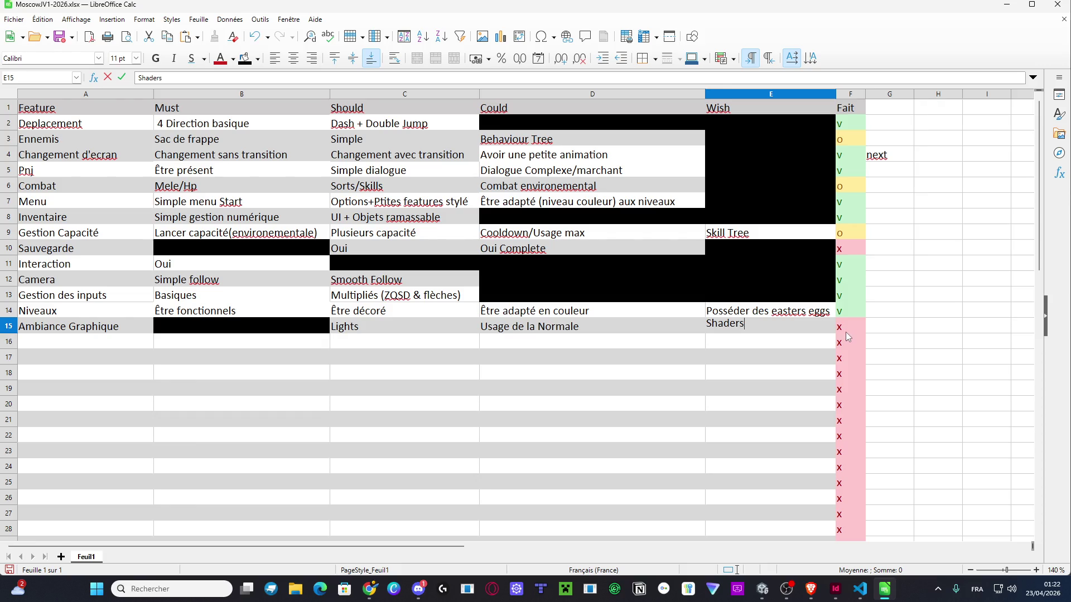
pyautogui.doubleClick(847, 332)
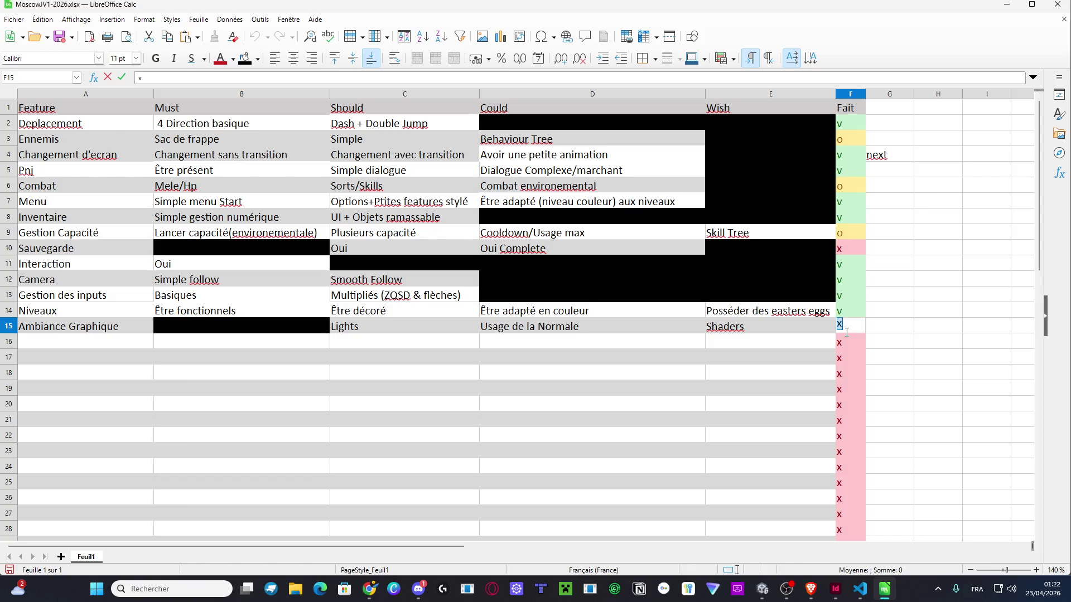
pyautogui.write('o')
pyautogui.press('Return')
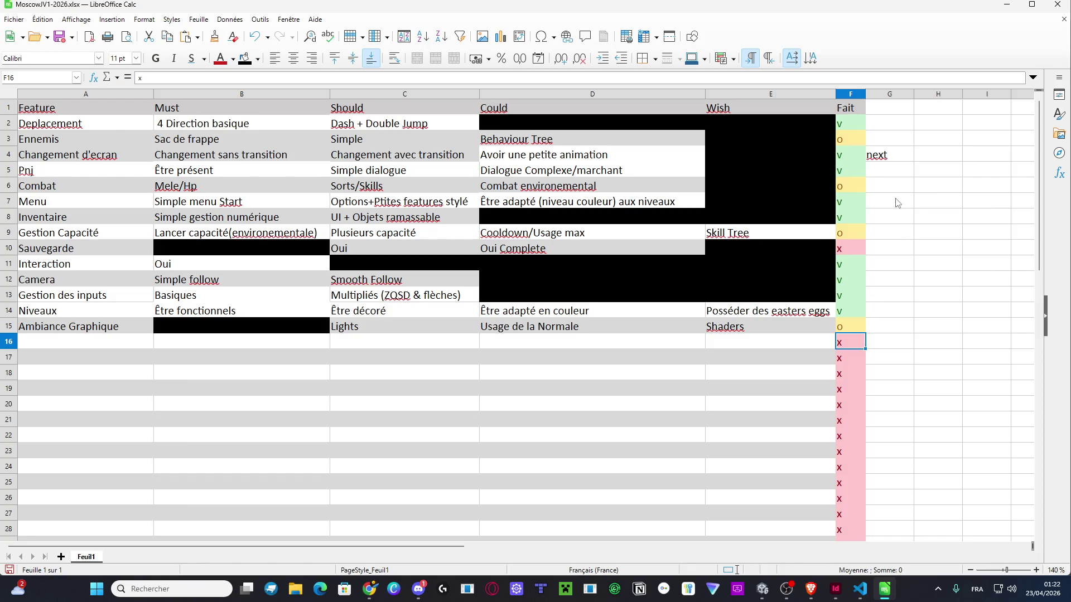
# Select the table's filled rows A1:F15 to copy them
pyautogui.click(886, 374)
pyautogui.moveTo(859, 326)
pyautogui.mouseDown()
pyautogui.moveTo(345, 167)
pyautogui.moveTo(51, 115)
pyautogui.mouseUp()
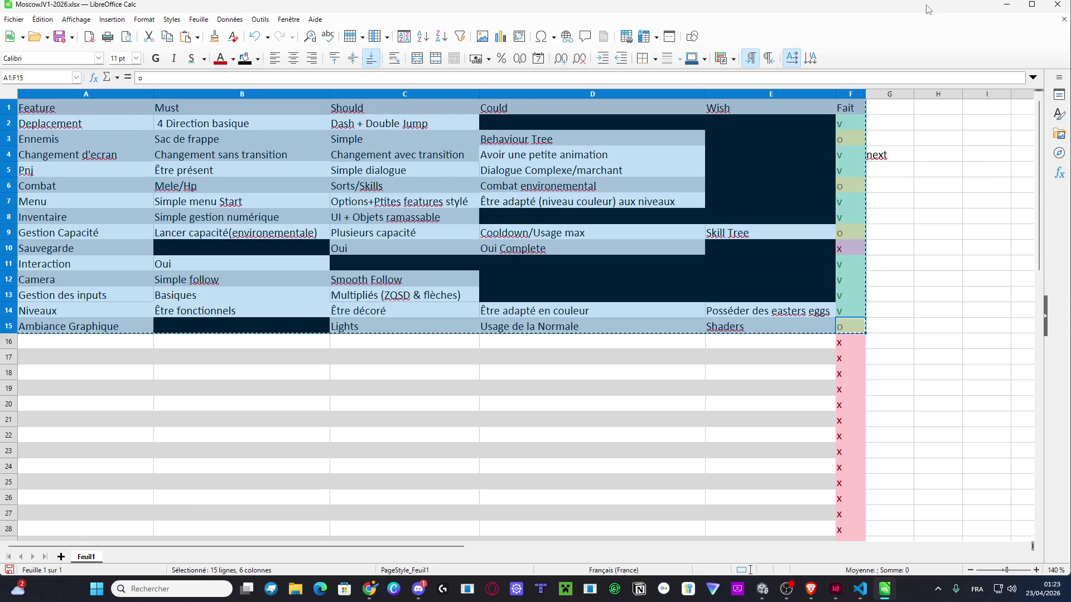
pyautogui.click(1005, 12)
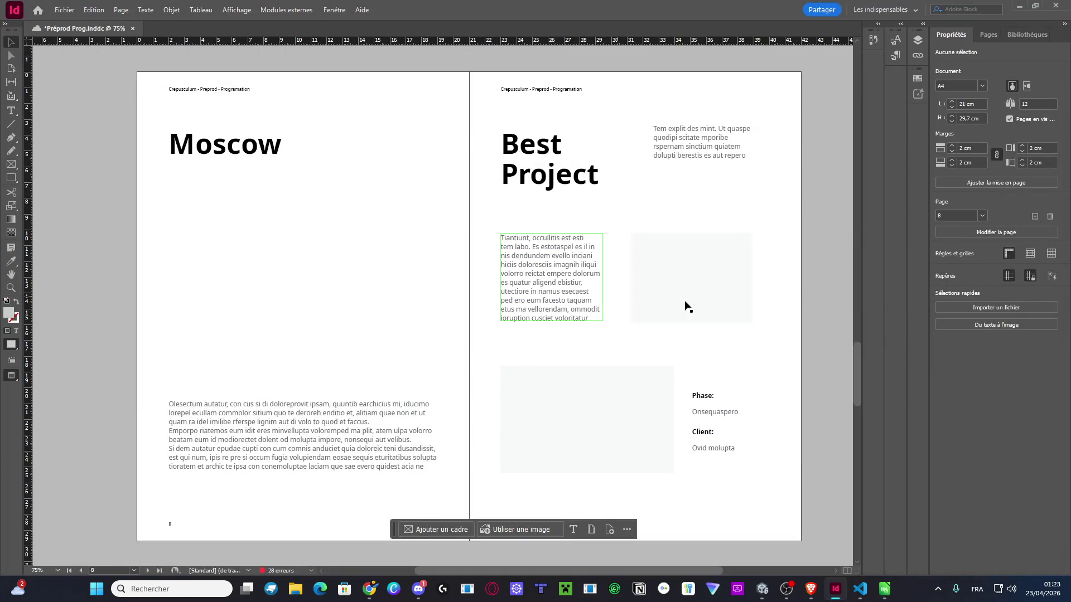
# Delete the empty top-right and lower-left placeholder frames and the Phase/Client text frame
pyautogui.click(726, 301)
pyautogui.press('Delete')
pyautogui.click(624, 413)
pyautogui.press('Delete')
pyautogui.click(696, 372)
pyautogui.press('Delete')
# Paste the copied table text over the body text, then undo the paste
pyautogui.doubleClick(591, 311)
pyautogui.hotkey('ctrl', 'a')
pyautogui.hotkey('ctrl', 'v')
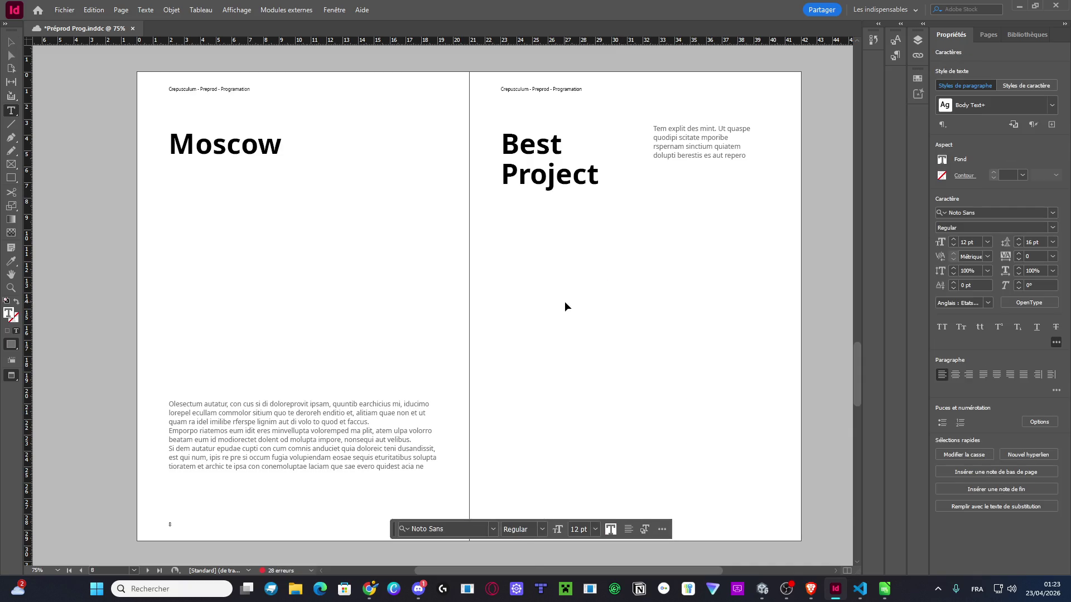
pyautogui.hotkey('ctrl', 'z')
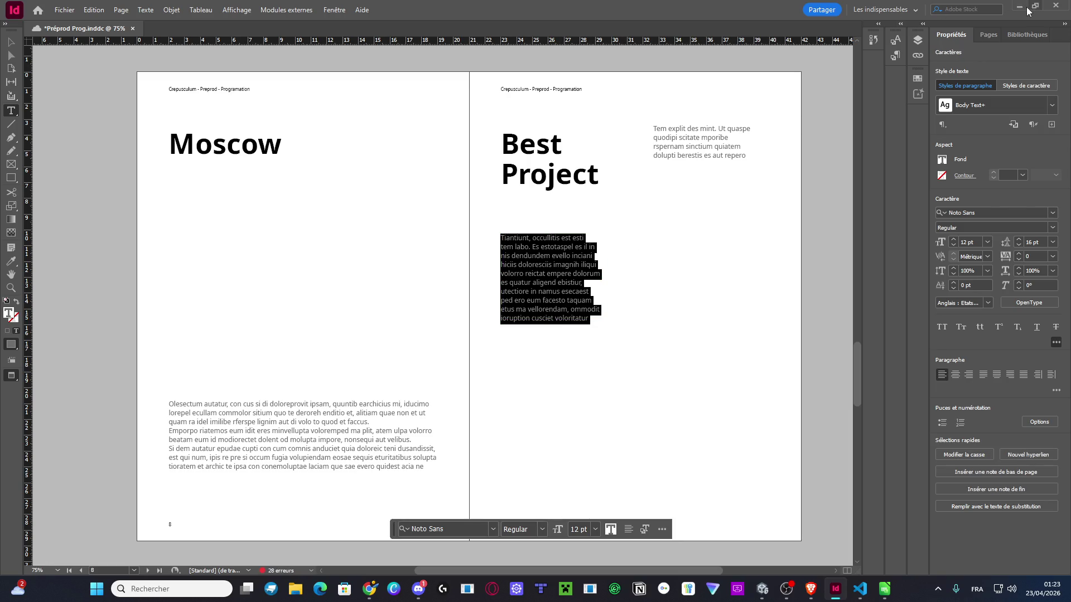
# Return to the LibreOffice Calc MoSCoW sheet, clear the selection and start a rectangular snip
pyautogui.click(1019, 6)
pyautogui.click(885, 588)
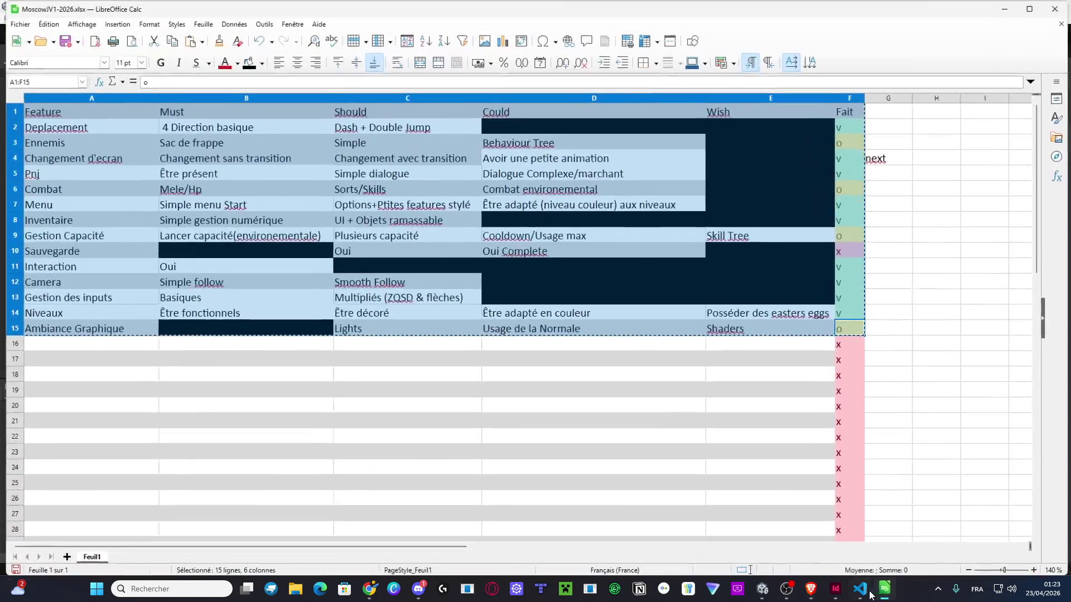
pyautogui.click(859, 589)
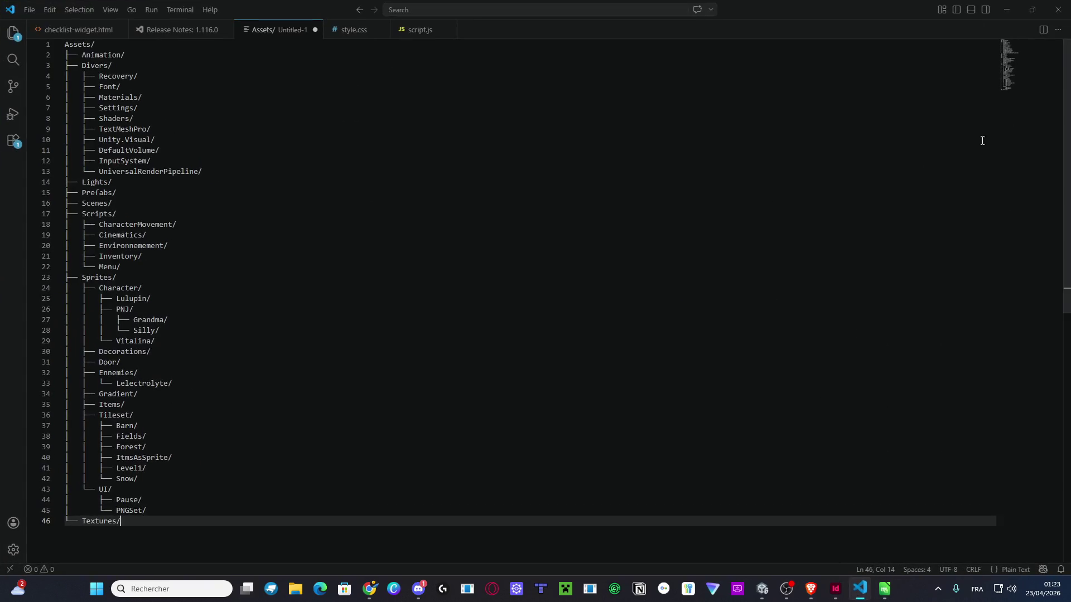
pyautogui.click(1058, 10)
pyautogui.click(852, 392)
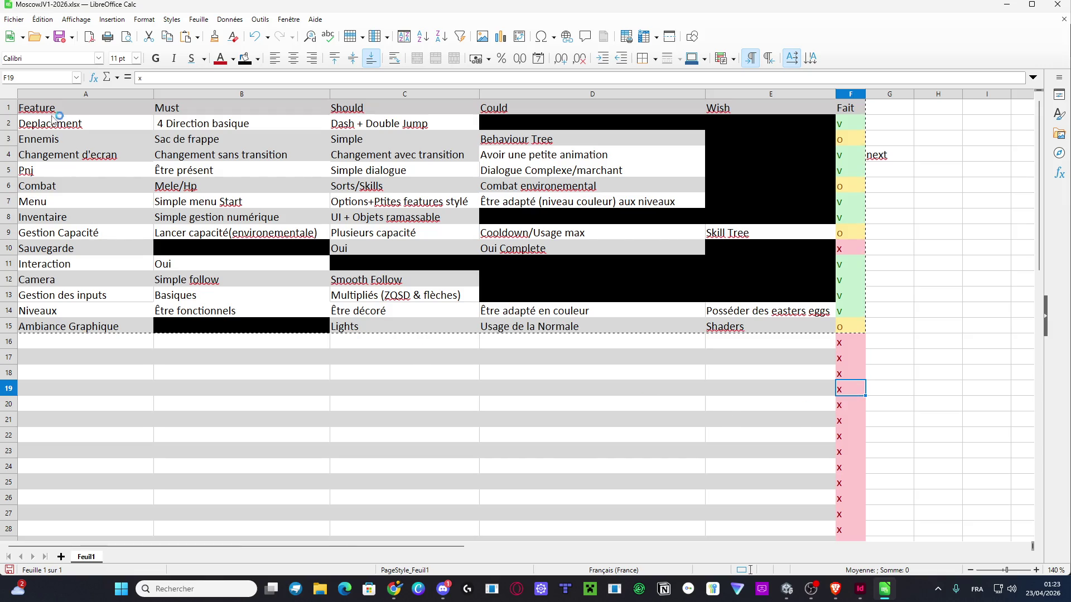
pyautogui.press('super+shift+s')
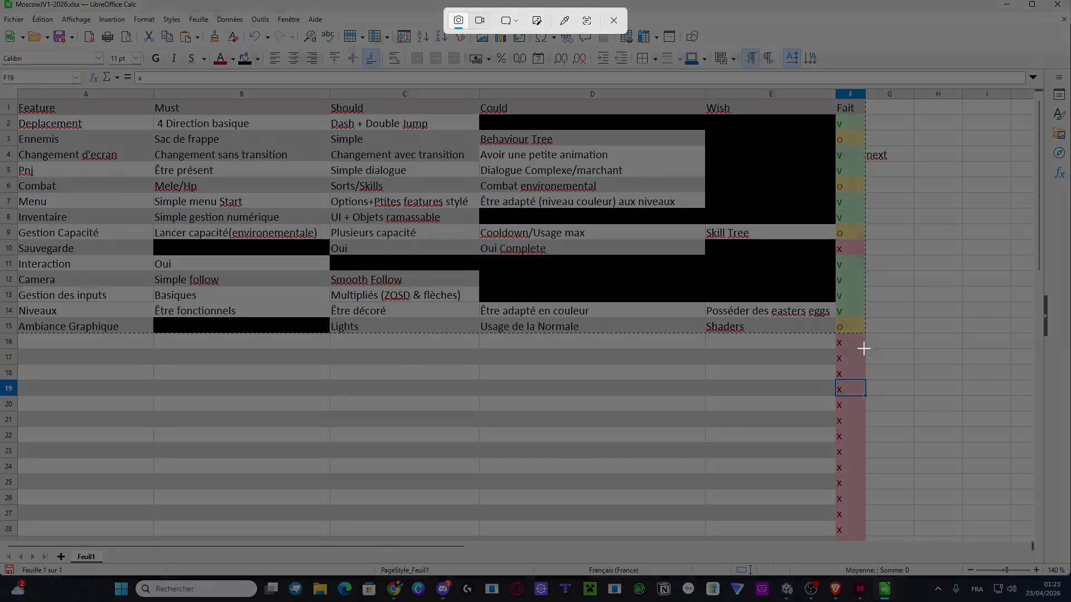
# Snip the MoSCoW table A1:F15 to the clipboard and return to the Préprod Prog document
pyautogui.moveTo(867, 333)
pyautogui.mouseDown()
pyautogui.moveTo(385, 148)
pyautogui.moveTo(326, 115)
pyautogui.moveTo(3, 89)
pyautogui.mouseUp()
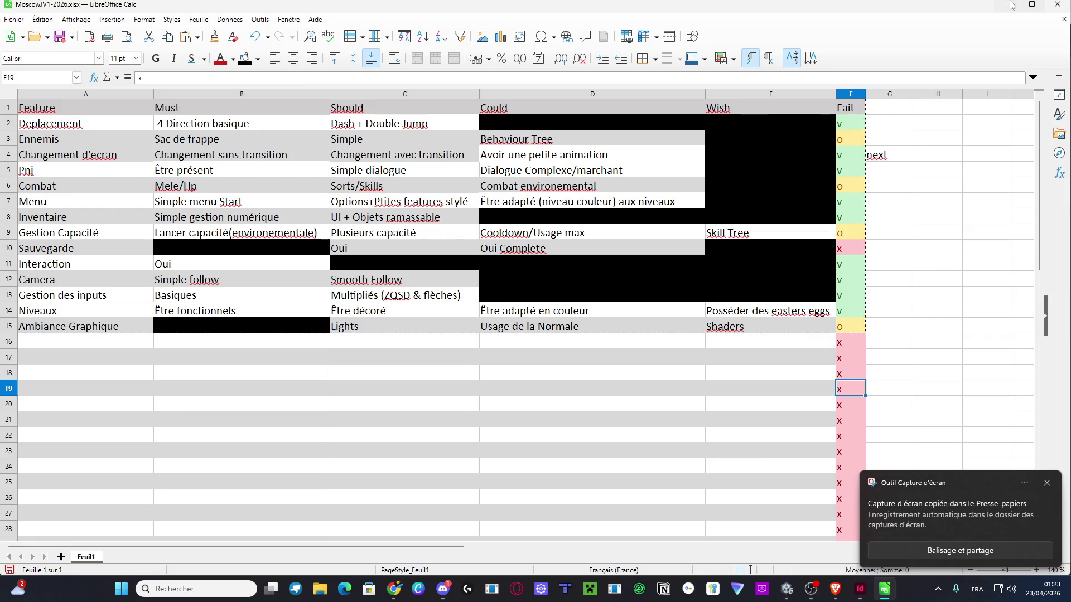
pyautogui.click(1032, 4)
pyautogui.click(931, 76)
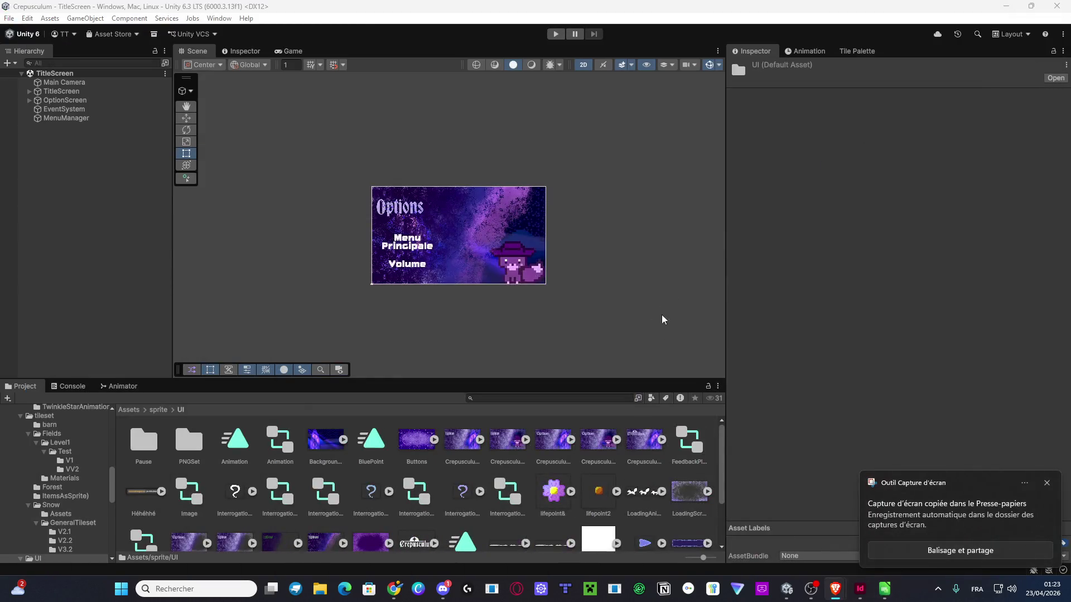
pyautogui.click(885, 589)
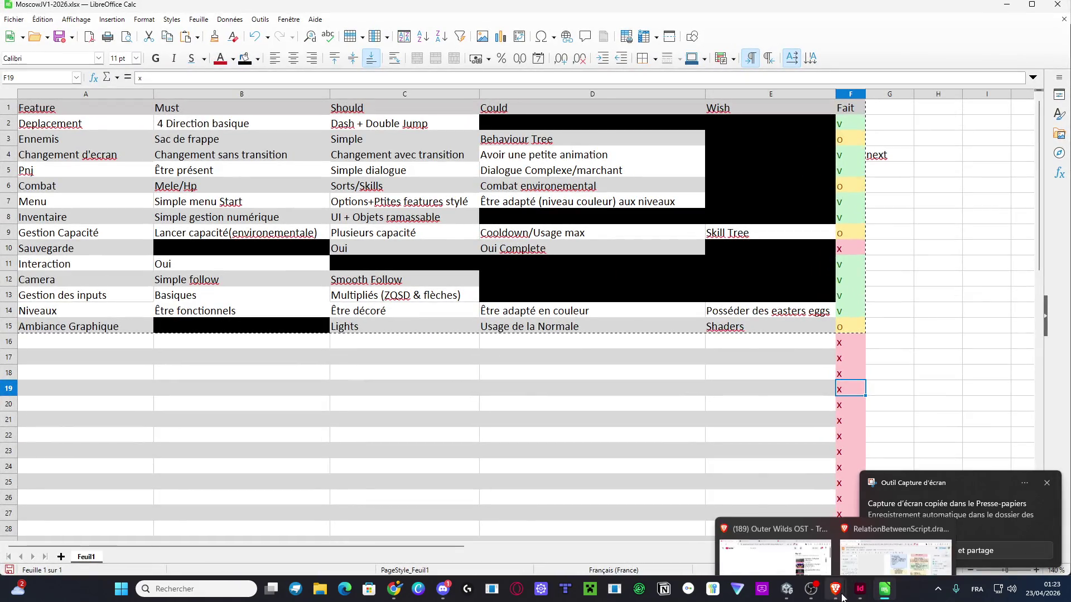
pyautogui.moveTo(838, 593)
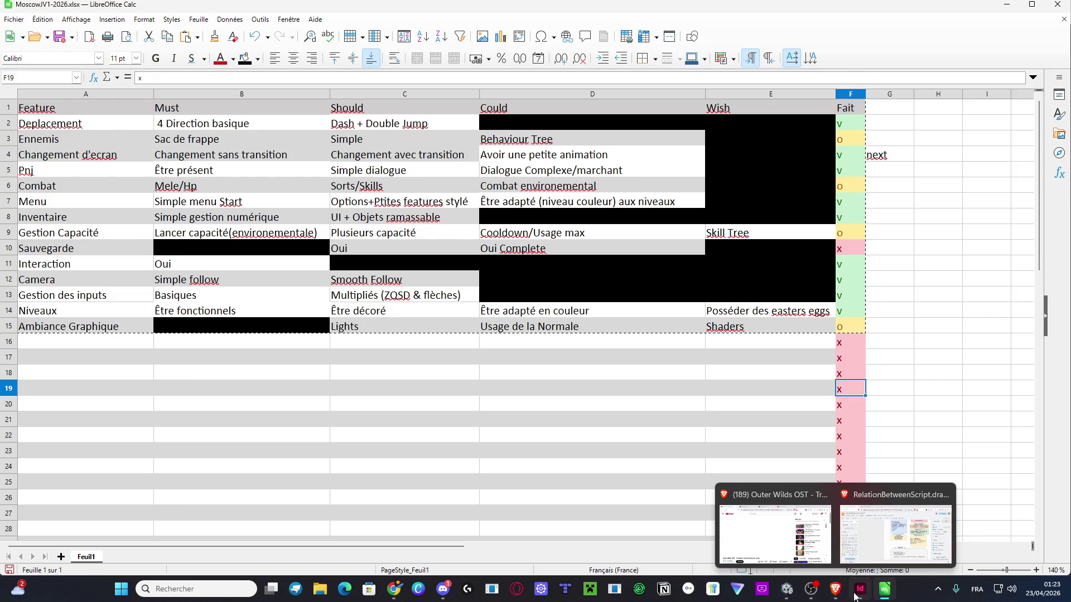
pyautogui.click(860, 589)
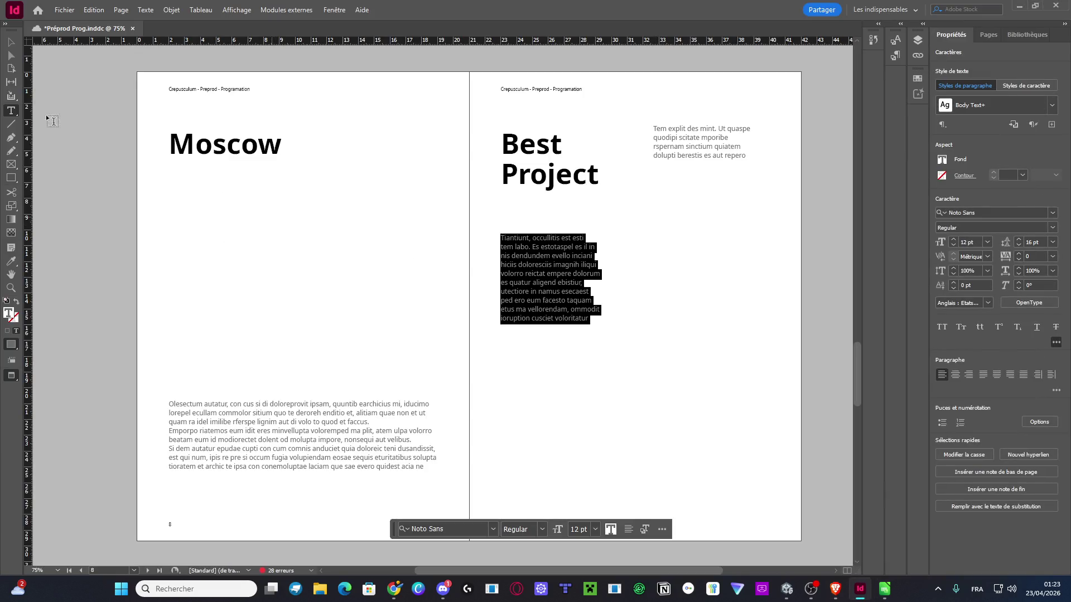
# Replace the right page's placeholder text frame with the pasted table screenshot at high display quality
pyautogui.click(11, 42)
pyautogui.click(578, 339)
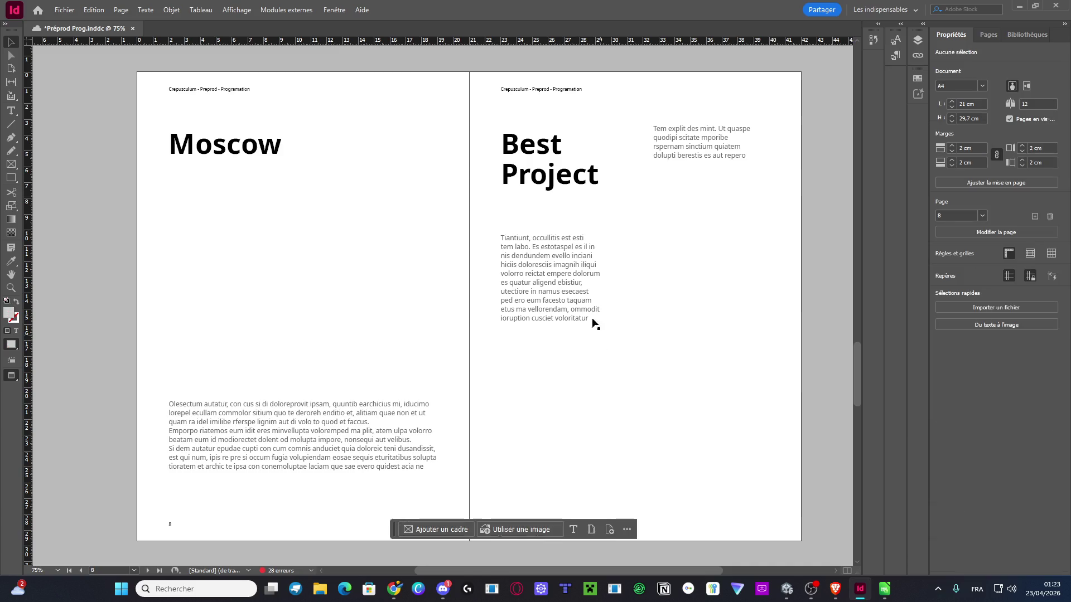
pyautogui.click(570, 284)
pyautogui.press('Delete')
pyautogui.hotkey('ctrl', 'v')
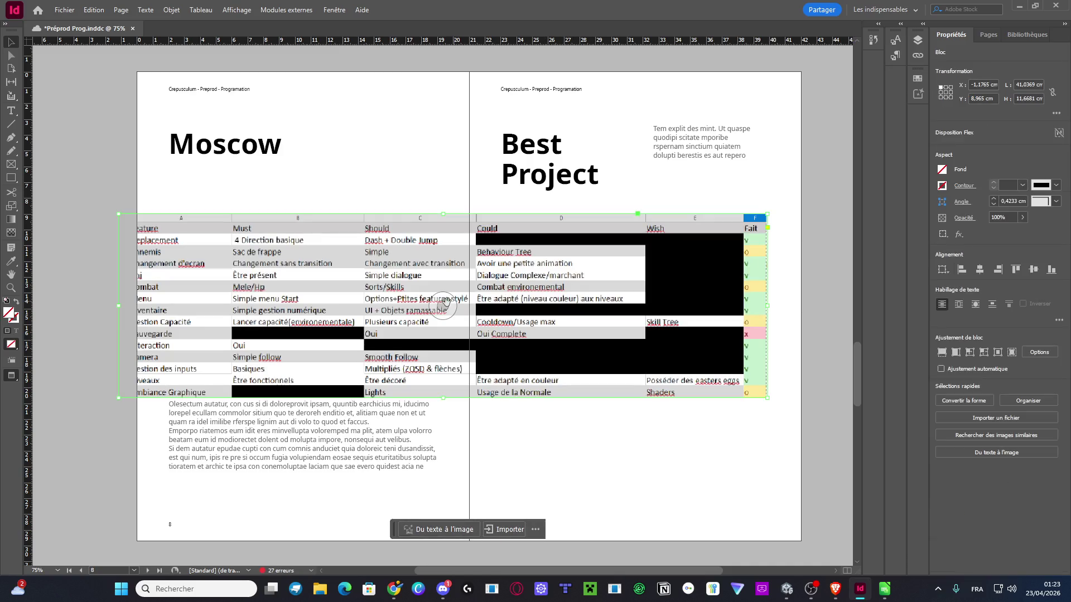
pyautogui.rightClick(729, 321)
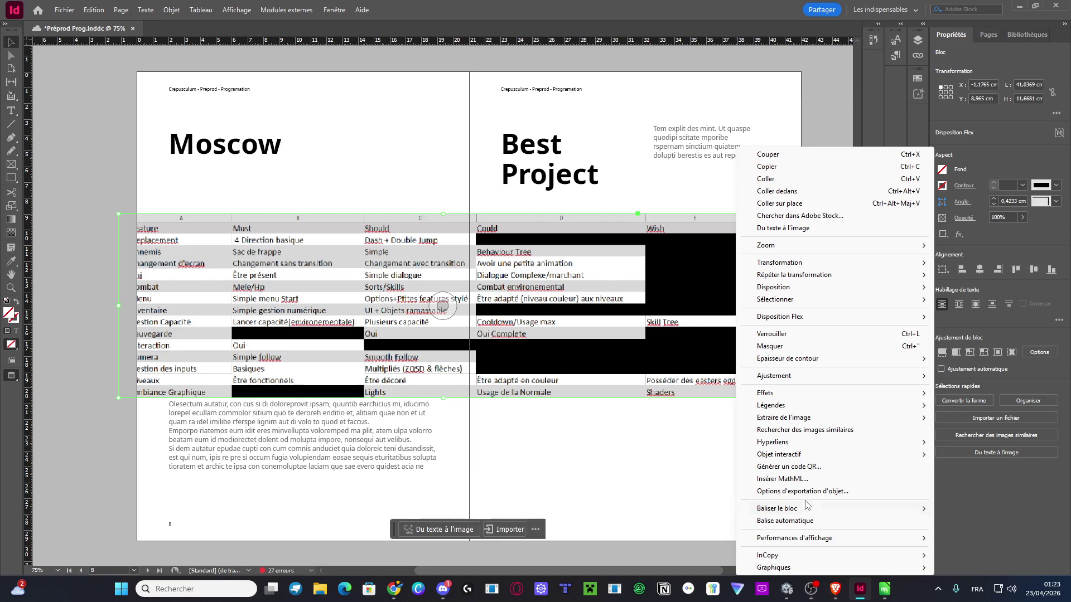
pyautogui.moveTo(811, 543)
pyautogui.click(697, 563)
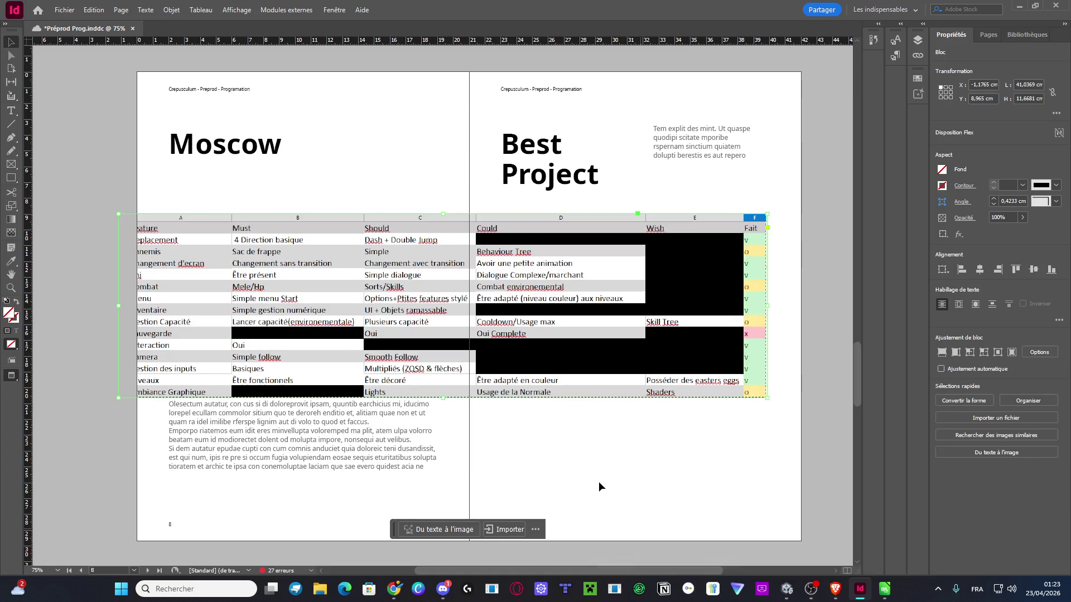
# Crop the screenshot from its lower-left corner so it starts at the Should column
pyautogui.press('alt')
pyautogui.moveTo(120, 398)
pyautogui.mouseDown()
pyautogui.moveTo(212, 358)
pyautogui.moveTo(233, 363)
pyautogui.moveTo(237, 390)
pyautogui.moveTo(272, 346)
pyautogui.moveTo(288, 434)
pyautogui.moveTo(142, 435)
pyautogui.moveTo(286, 382)
pyautogui.moveTo(180, 159)
pyautogui.moveTo(163, 170)
pyautogui.moveTo(251, 254)
pyautogui.moveTo(246, 359)
pyautogui.moveTo(296, 312)
pyautogui.moveTo(211, 335)
pyautogui.moveTo(324, 364)
pyautogui.moveTo(352, 390)
pyautogui.mouseUp()
pyautogui.hotkey('alt', 'shift')
pyautogui.hotkey('alt', 'shift')
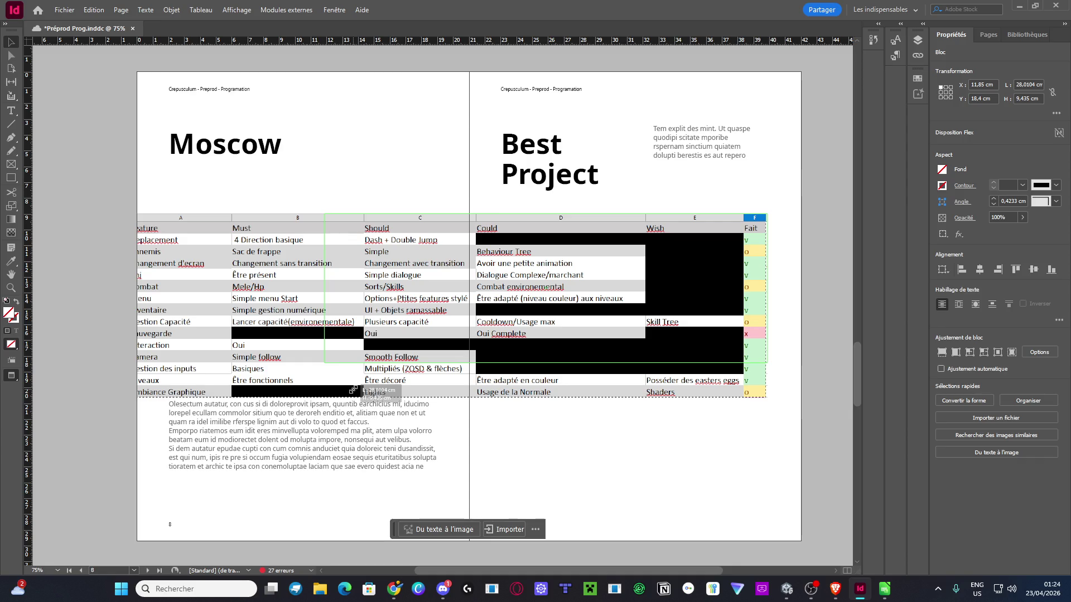
pyautogui.moveTo(353, 390); pyautogui.dragTo(352, 390)
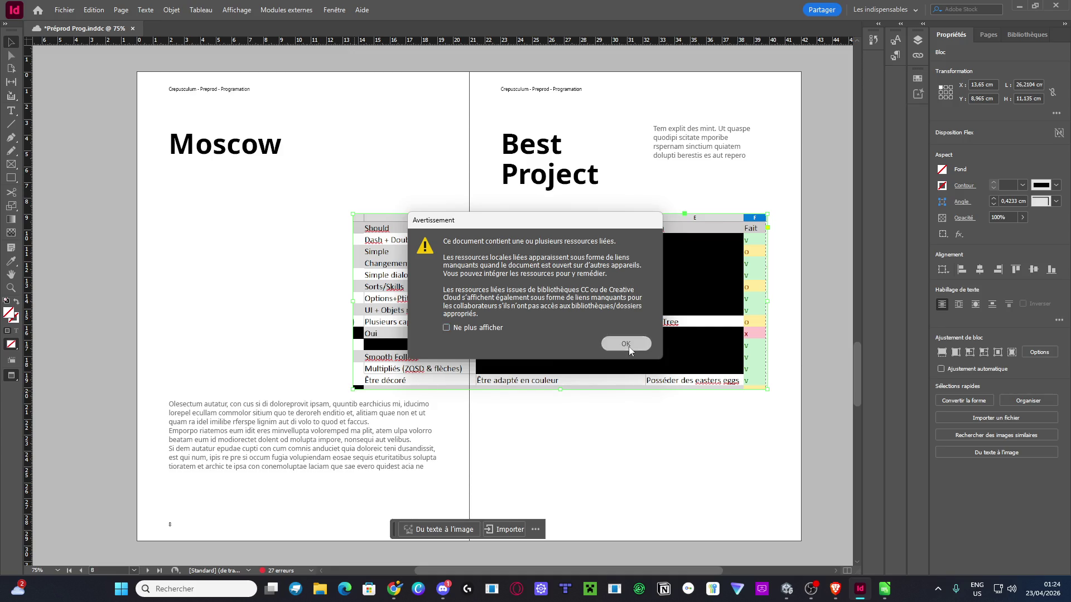
# Dismiss the linked-resources warning and reopen Préprod Prog with its RGB and CMYK settings unchanged
pyautogui.click(628, 346)
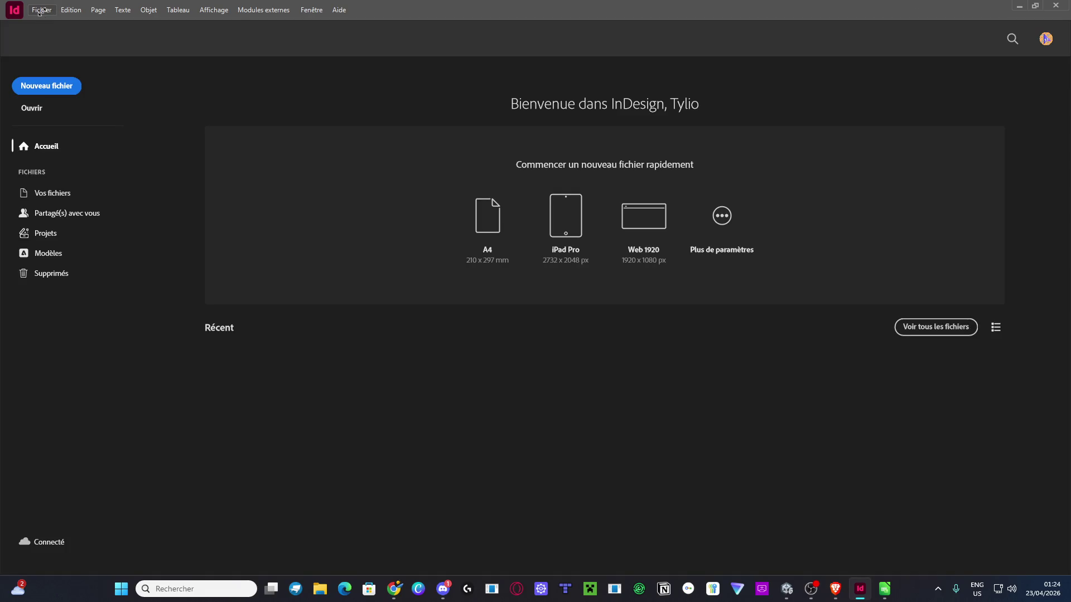
pyautogui.click(42, 10)
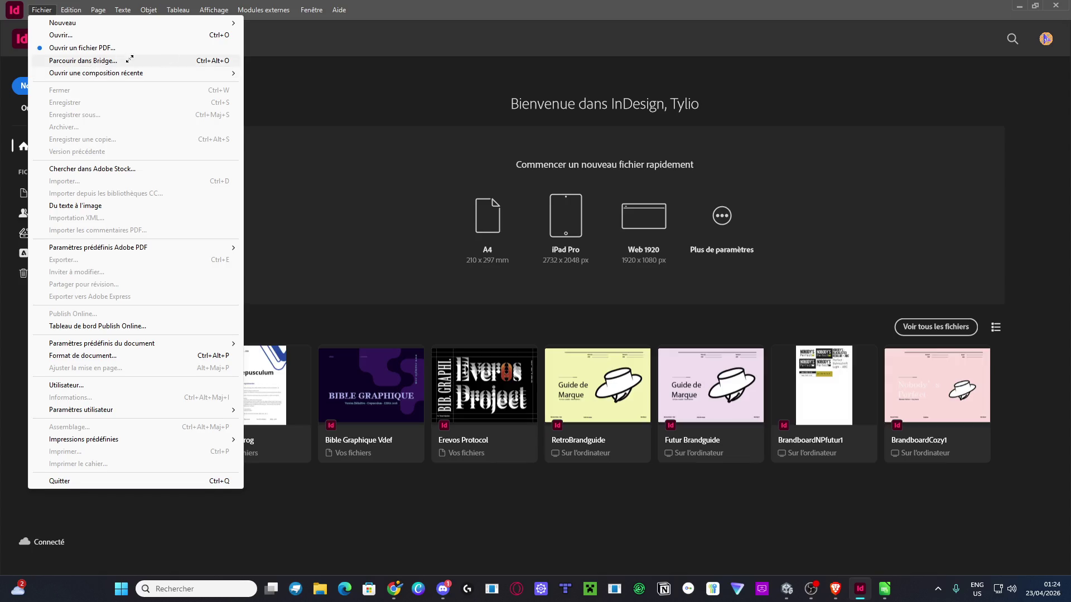
pyautogui.click(370, 518)
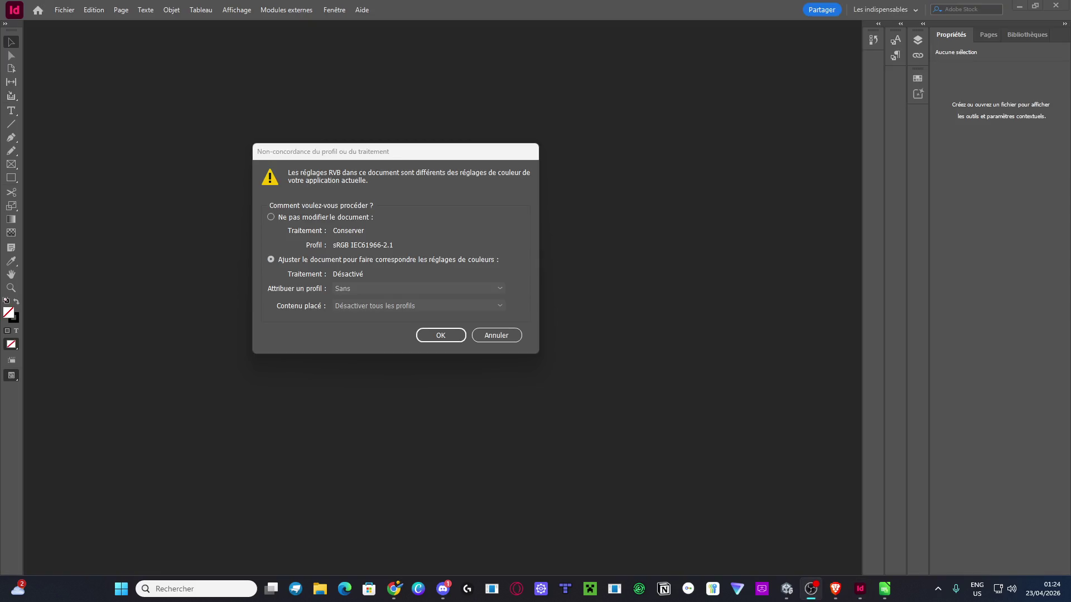
pyautogui.click(309, 217)
pyautogui.click(437, 334)
pyautogui.click(486, 339)
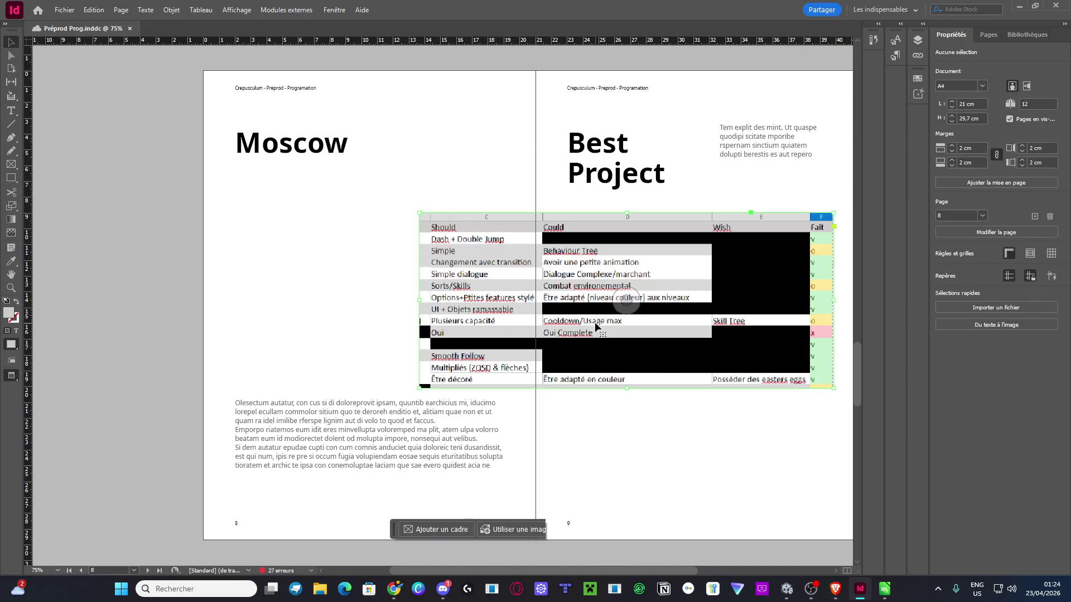
# Shrink the table frame, fit the image proportionally and show it at high display quality
pyautogui.click(421, 387)
pyautogui.moveTo(421, 388)
pyautogui.mouseDown()
pyautogui.moveTo(450, 371)
pyautogui.moveTo(407, 356)
pyautogui.mouseUp()
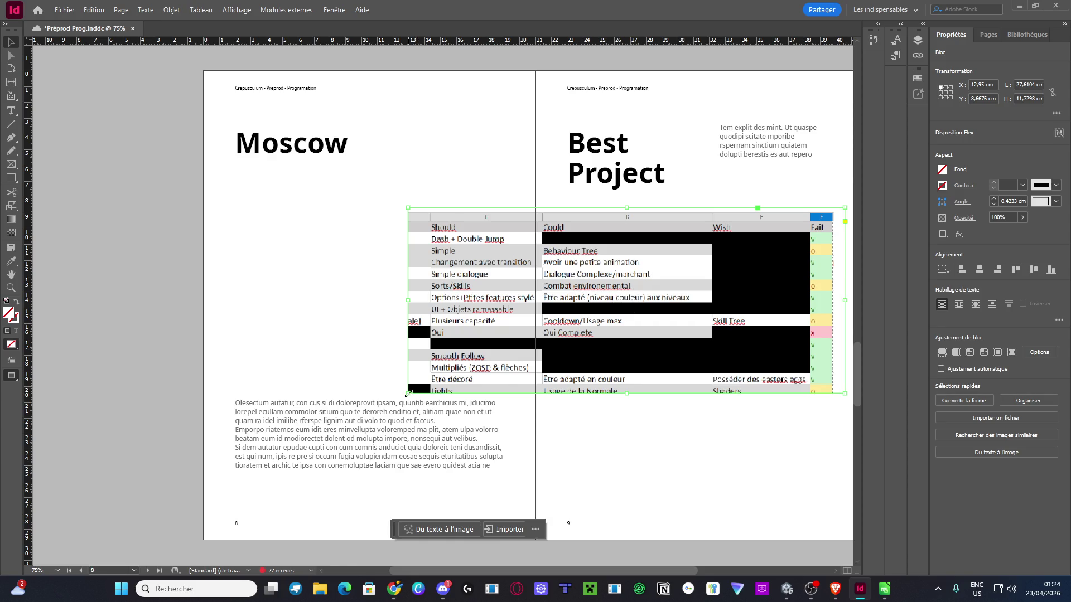
pyautogui.click(942, 353)
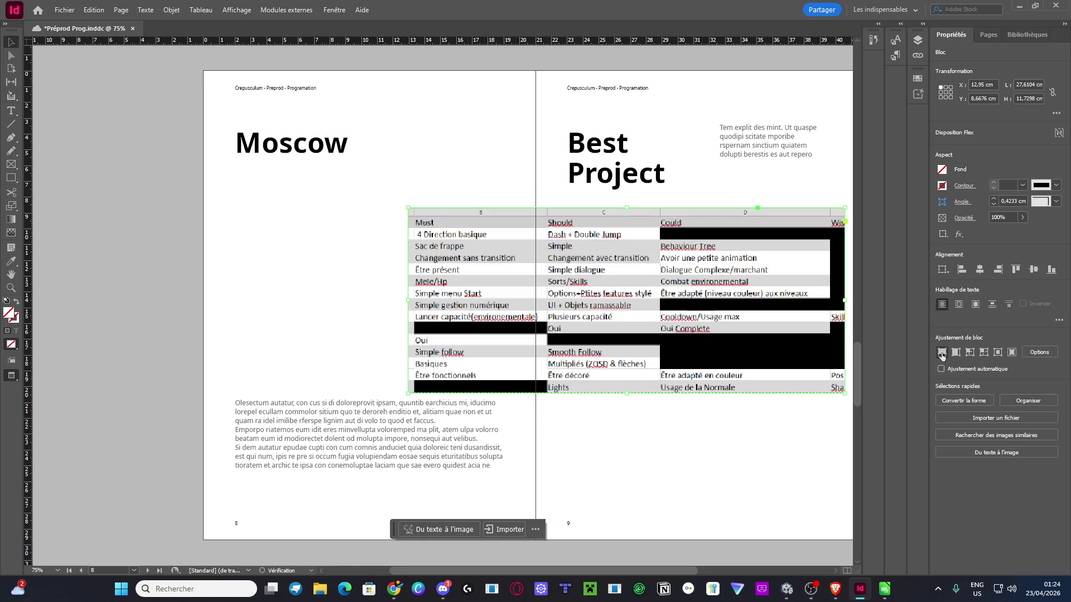
pyautogui.click(956, 353)
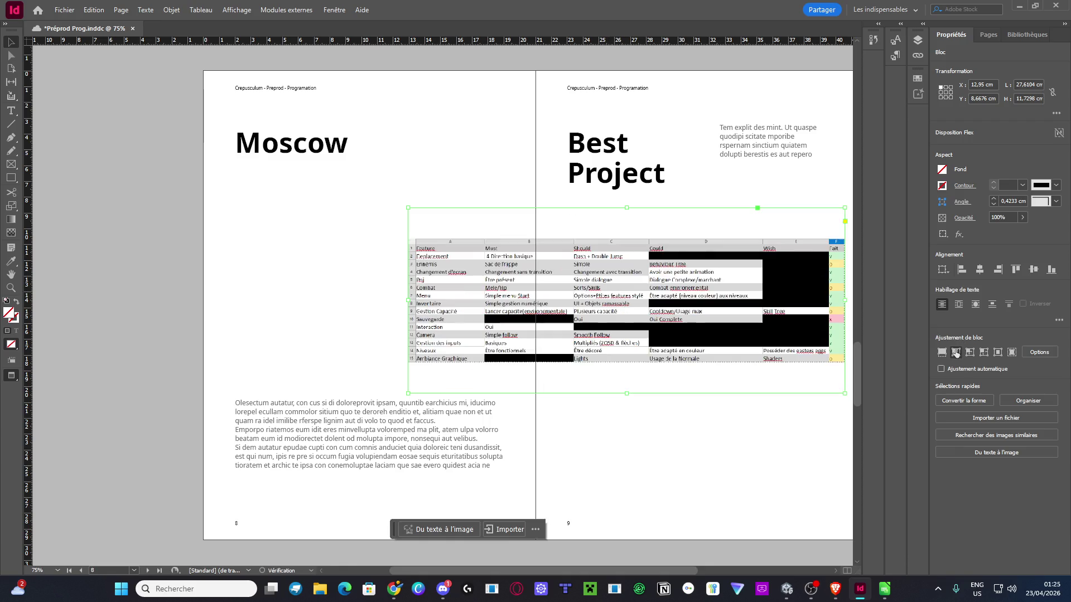
pyautogui.rightClick(626, 301)
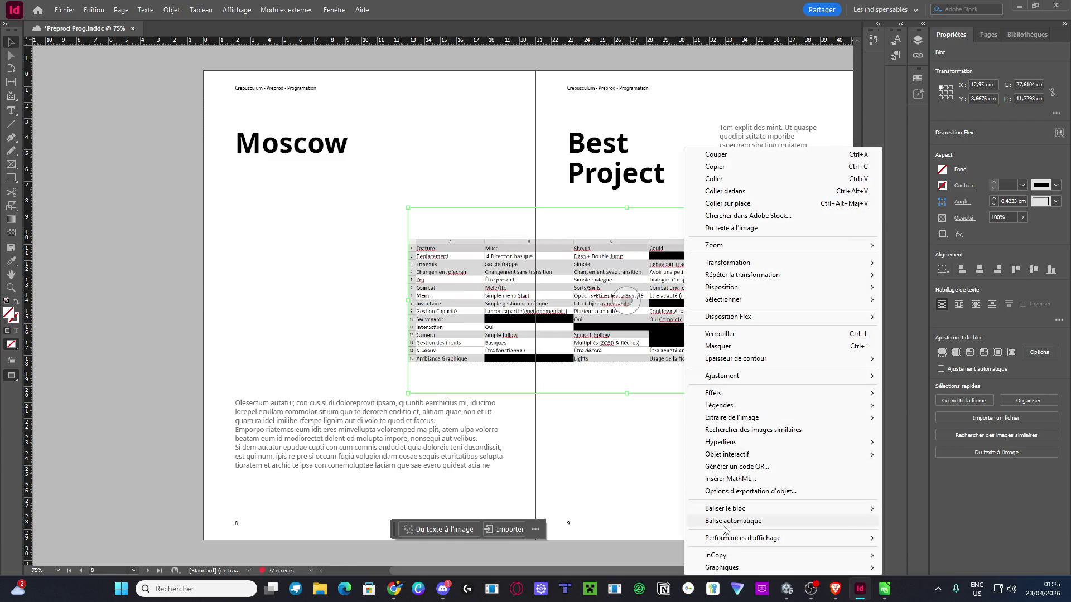
pyautogui.moveTo(742, 539)
pyautogui.click(900, 564)
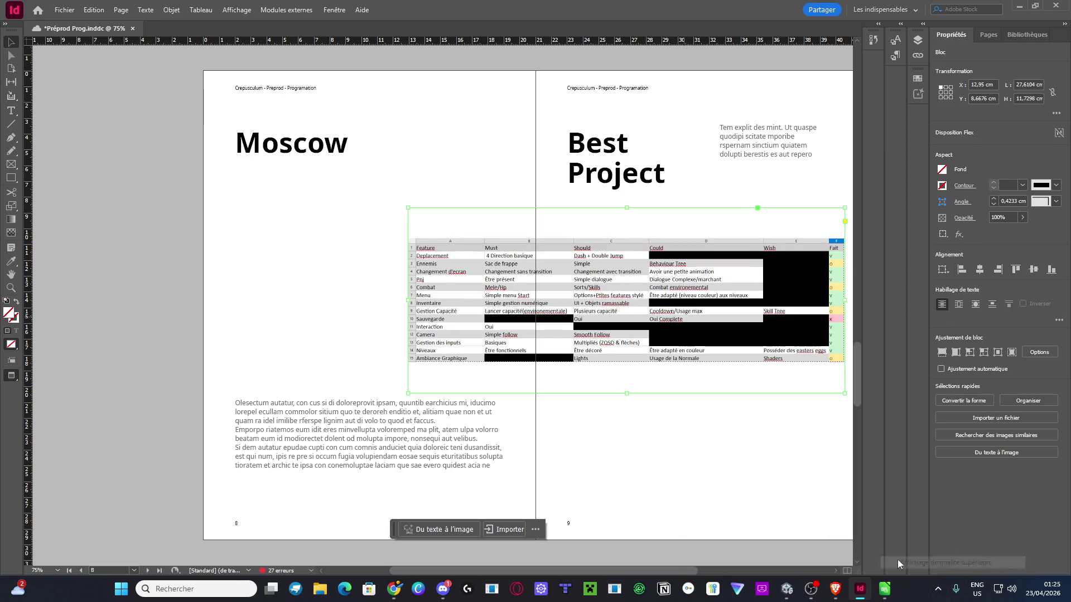
pyautogui.hscroll(2, 647, 333)
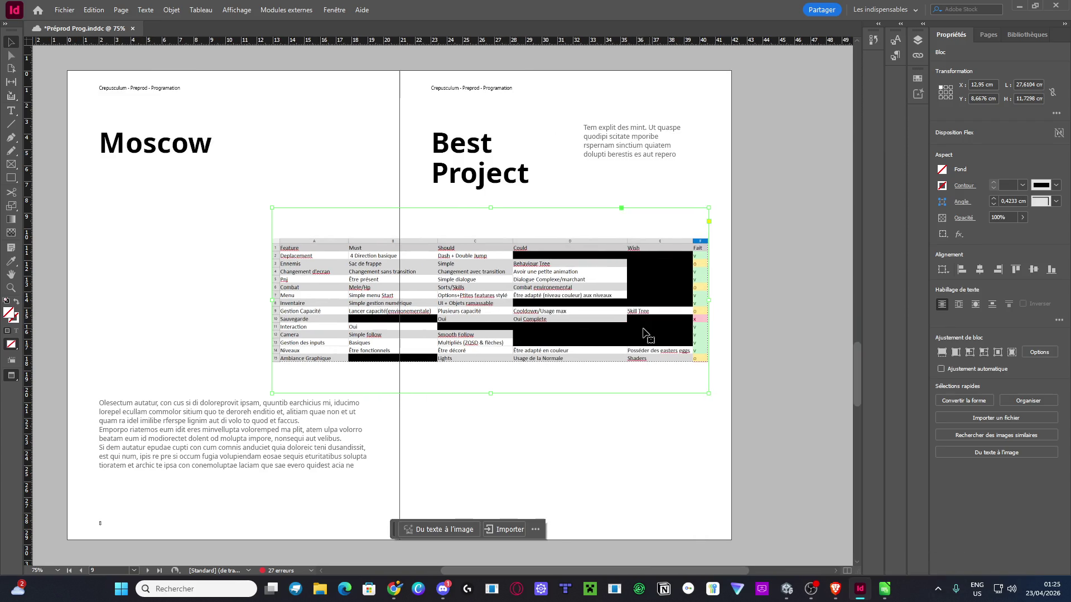
# Reposition and enlarge the frame to 16,9 × 14,37 cm so the Could column shows
pyautogui.moveTo(465, 340)
pyautogui.mouseDown()
pyautogui.moveTo(558, 343)
pyautogui.moveTo(546, 344)
pyautogui.mouseUp()
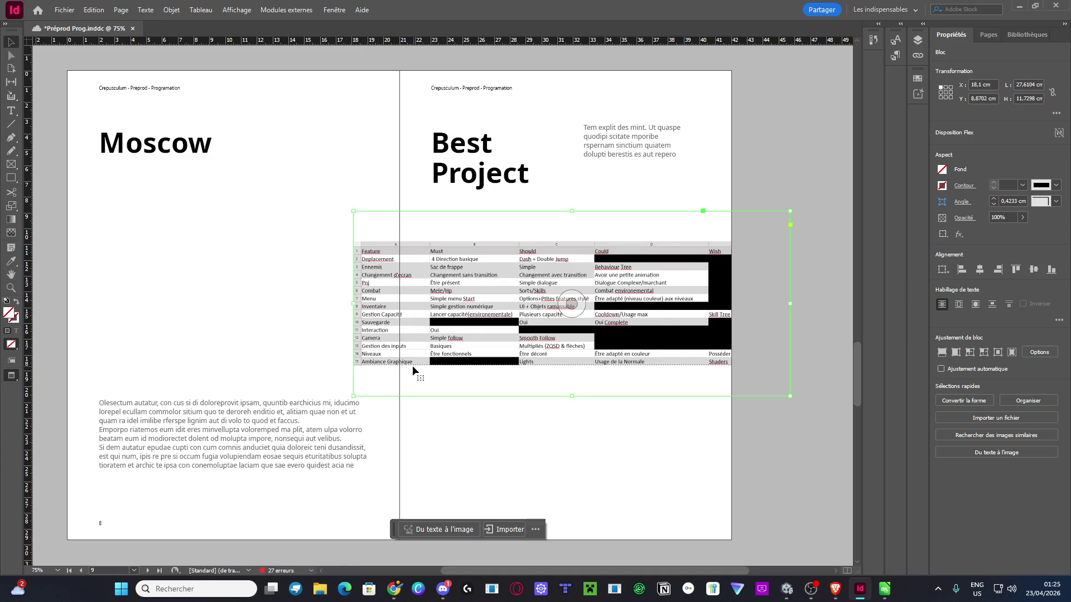
pyautogui.moveTo(354, 396); pyautogui.dragTo(419, 357)
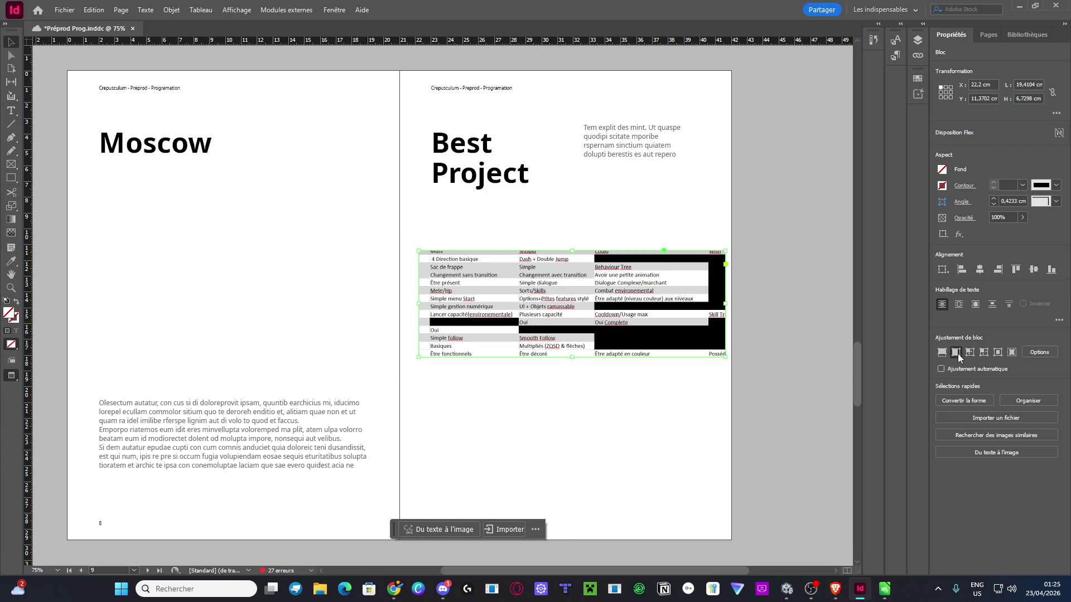
pyautogui.click(957, 354)
pyautogui.moveTo(668, 329); pyautogui.dragTo(664, 321)
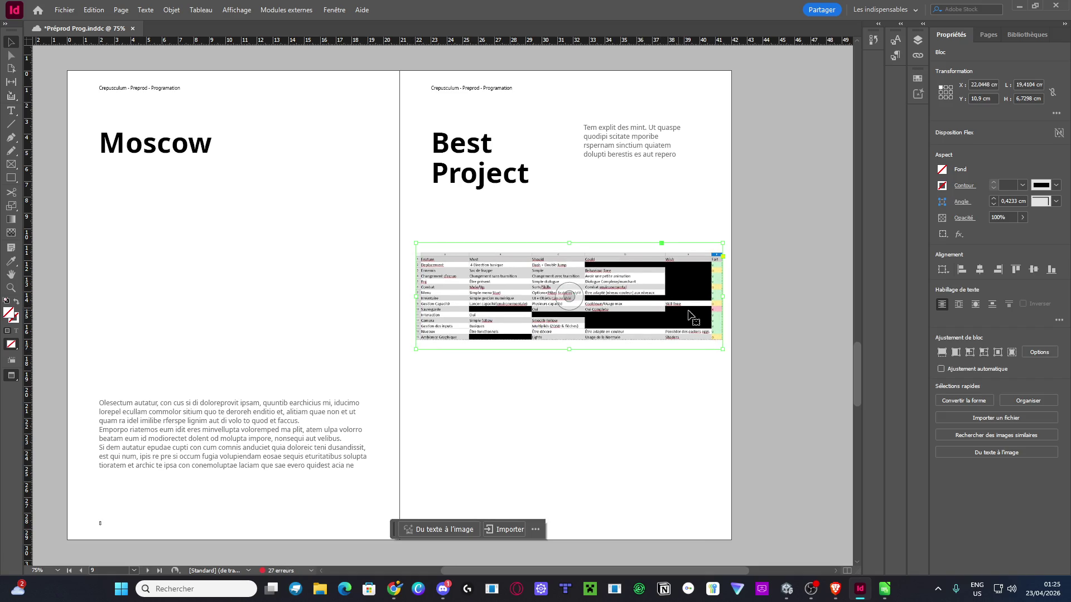
pyautogui.moveTo(723, 297); pyautogui.dragTo(586, 308)
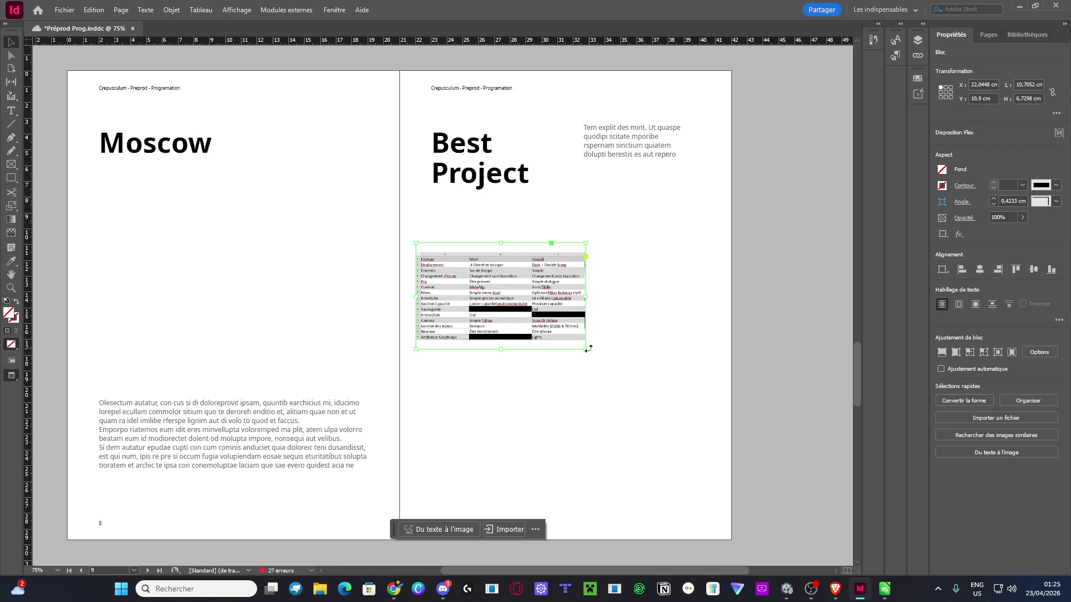
pyautogui.moveTo(584, 348); pyautogui.dragTo(633, 406)
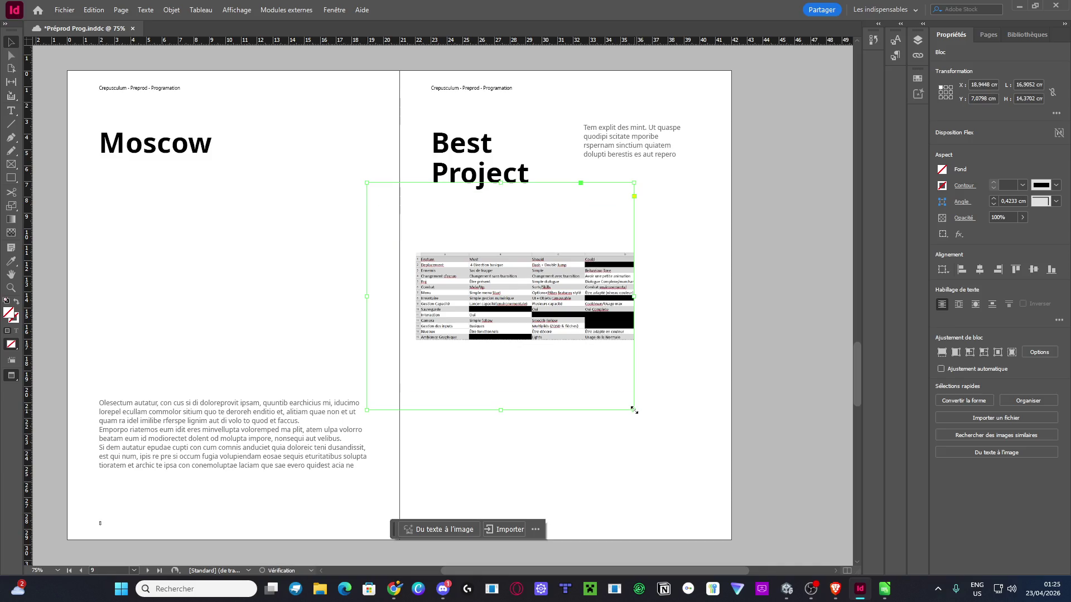
pyautogui.moveTo(577, 346); pyautogui.dragTo(622, 347)
pyautogui.doubleClick(639, 329)
pyautogui.hscroll(5, 558, 329)
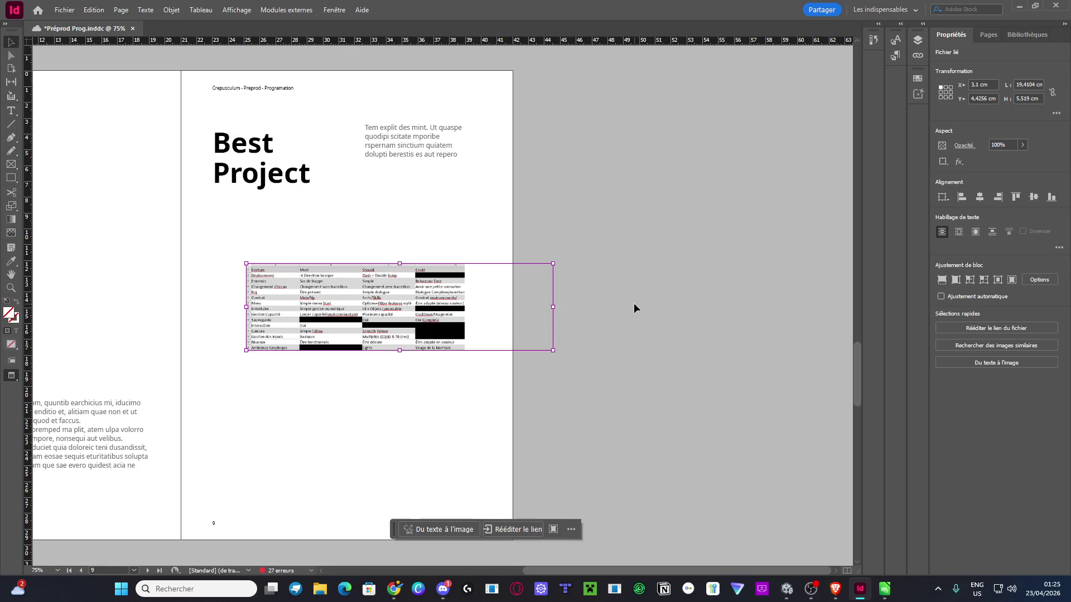
pyautogui.press('Return')
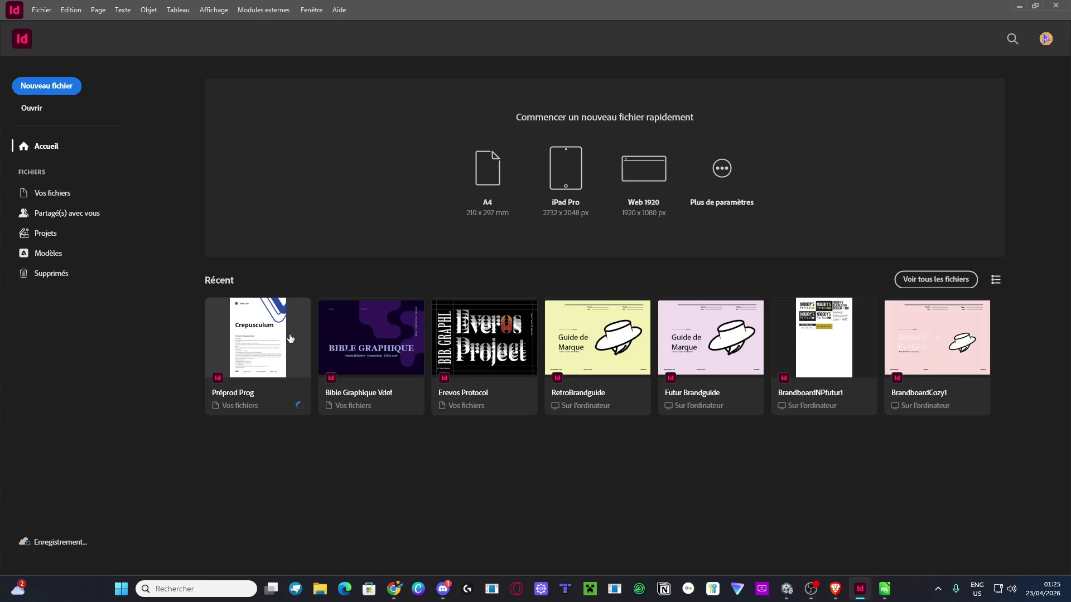
# Open Préprod Prog from recent files with colour settings unchanged and select the table frame
pyautogui.click(586, 331)
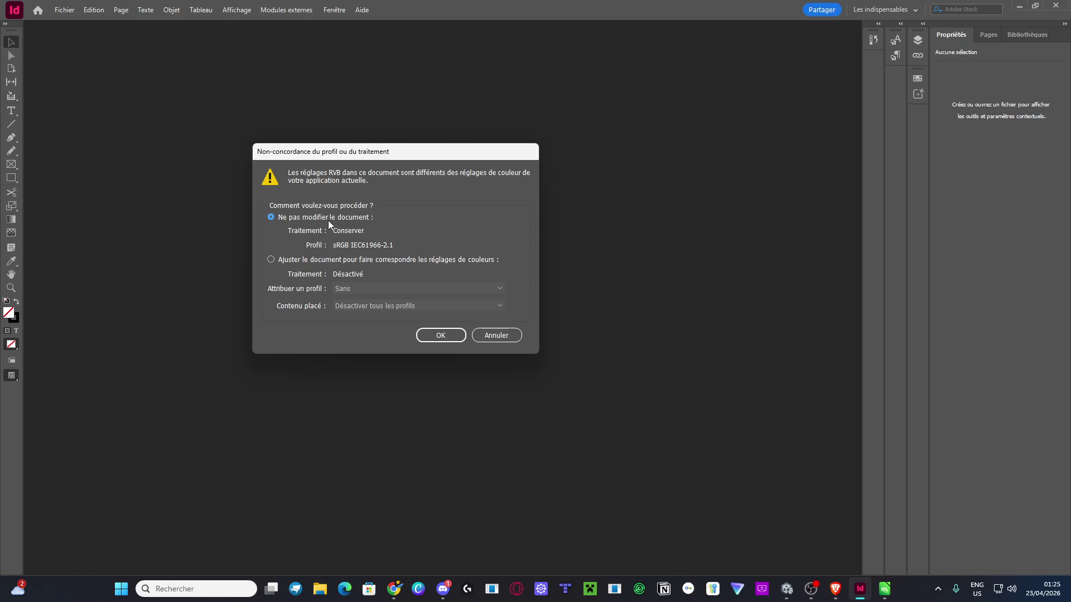
pyautogui.click(449, 338)
pyautogui.click(312, 218)
pyautogui.click(432, 332)
pyautogui.click(455, 315)
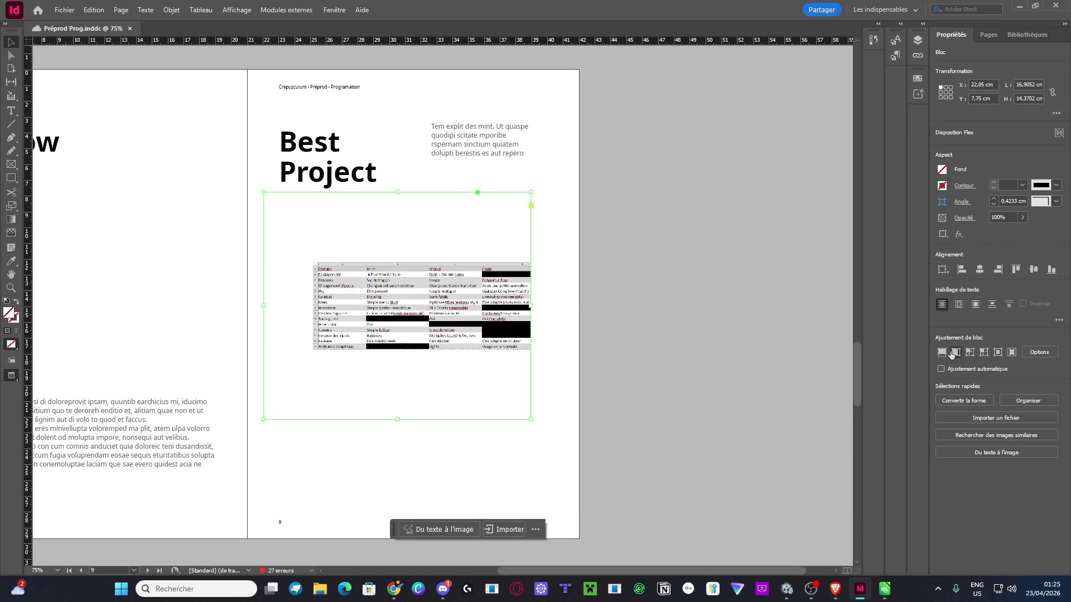
# Make the screenshot fill its frame and slide the image so the Feature column shows
pyautogui.click(955, 352)
pyautogui.click(942, 353)
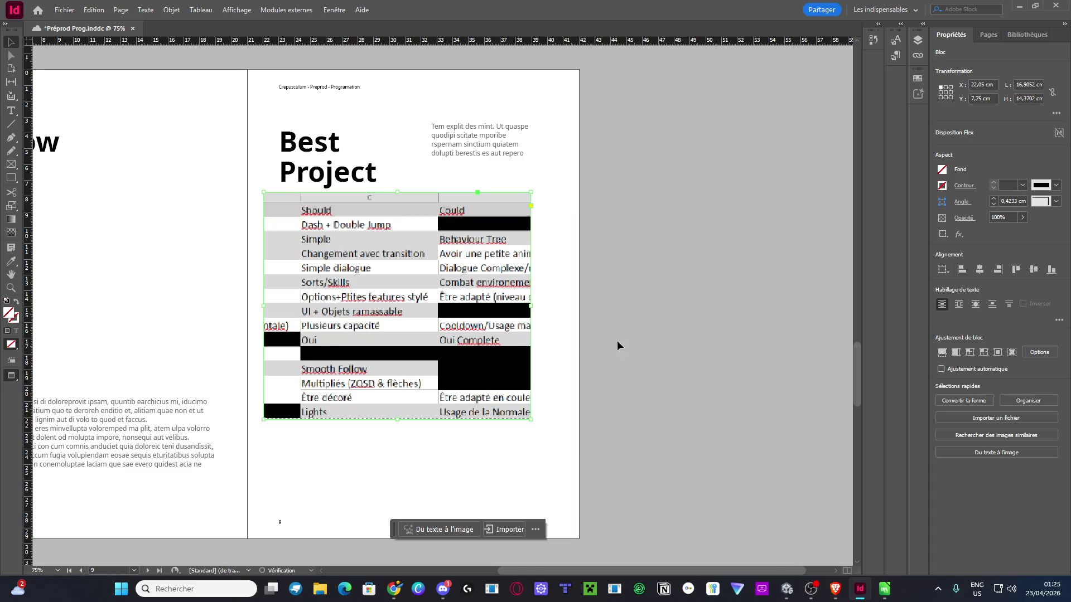
pyautogui.doubleClick(486, 337)
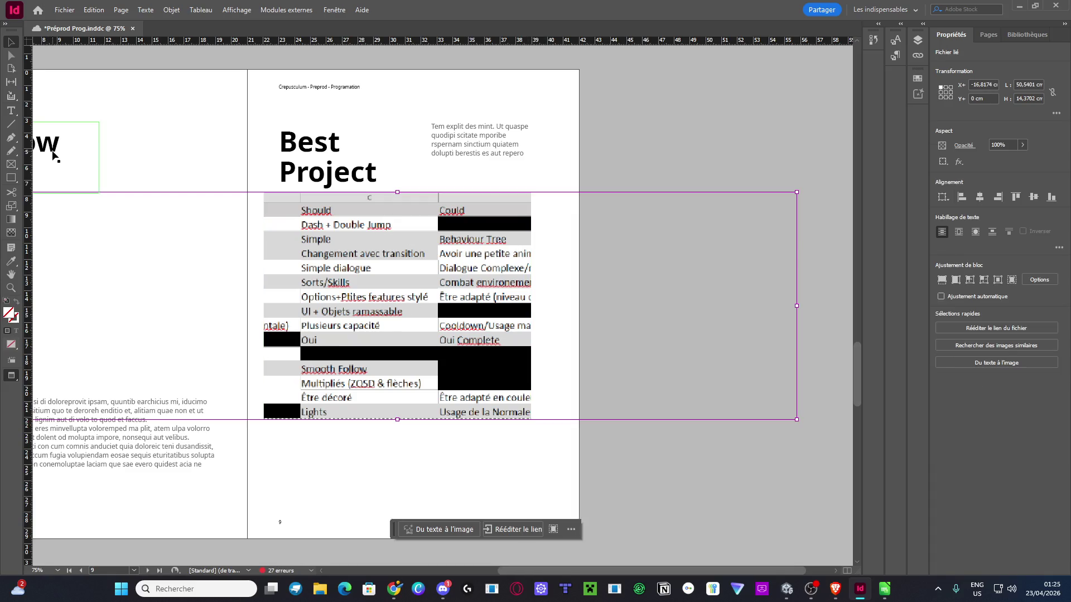
pyautogui.click(10, 68)
pyautogui.click(11, 55)
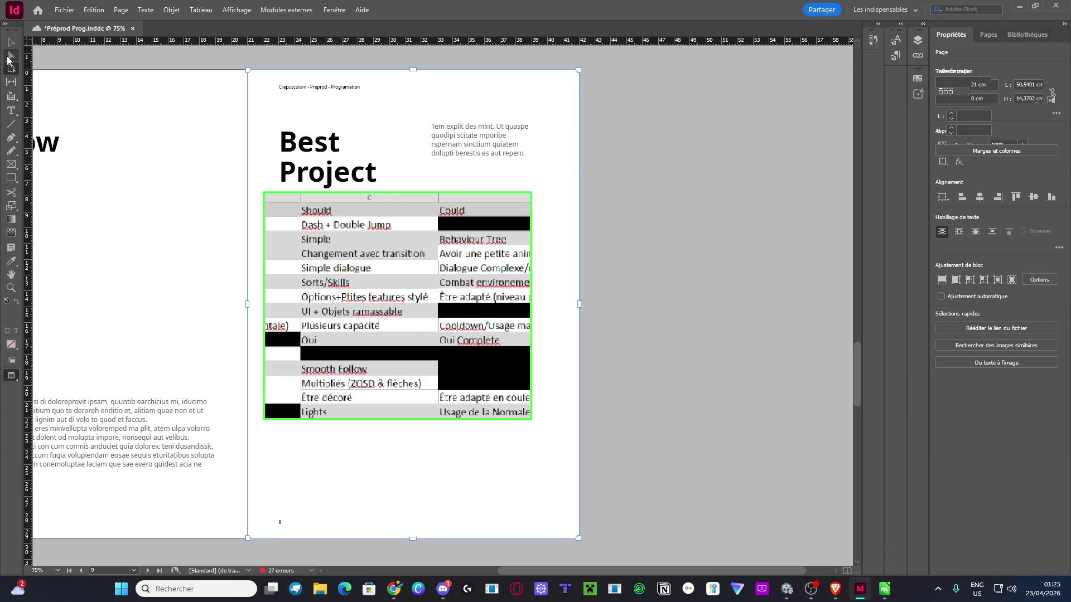
pyautogui.click(339, 279)
pyautogui.moveTo(339, 279); pyautogui.dragTo(554, 276)
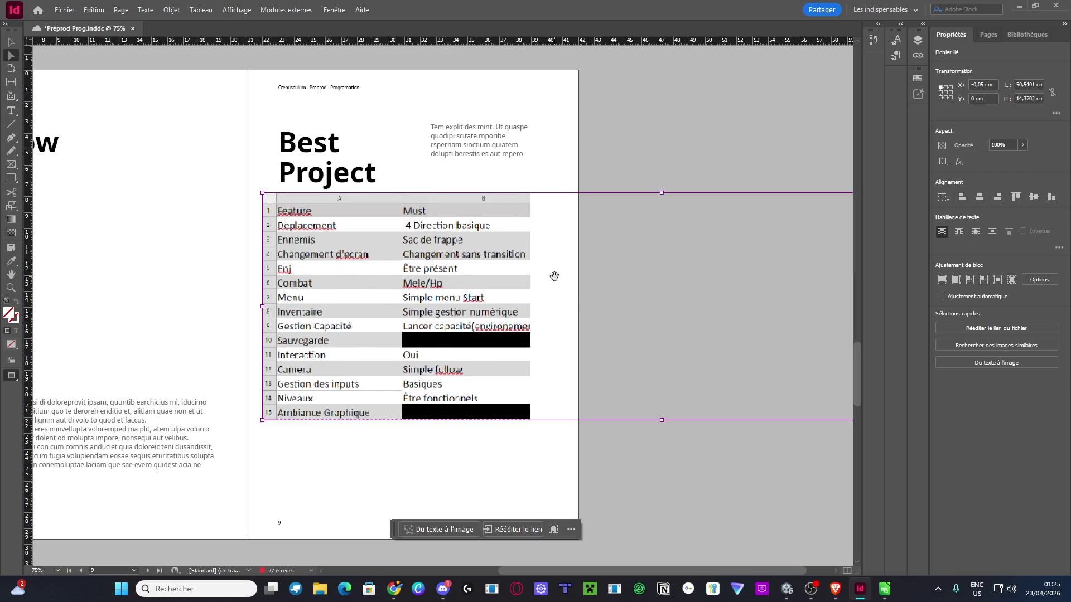
# Shrink the image frame to about 10,6 cm tall and nudge the image into place
pyautogui.hscroll(2, 471, 301)
pyautogui.hotkey('ctrl', '-')
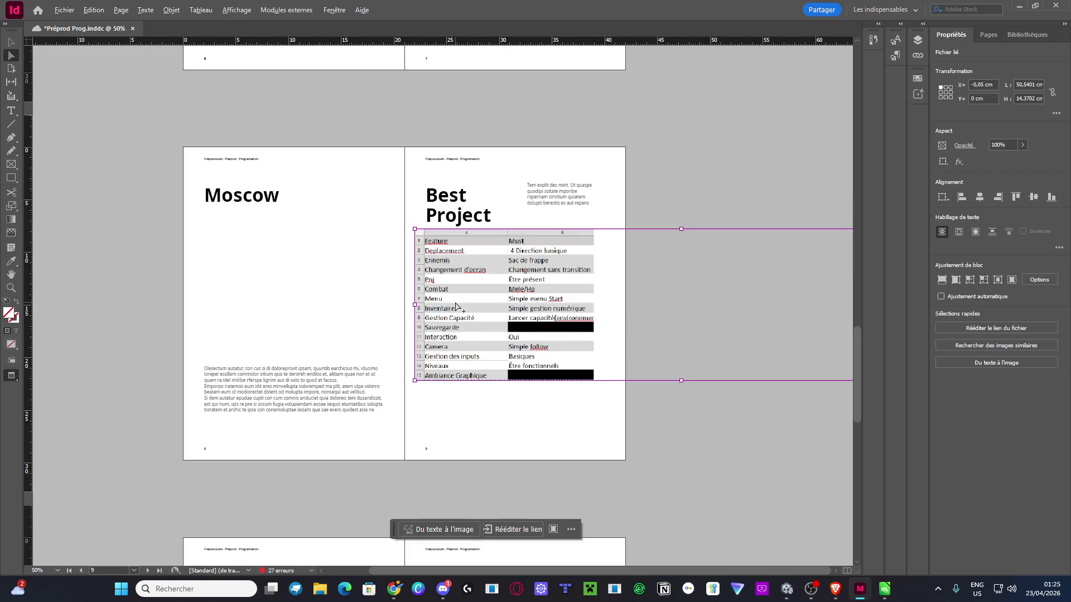
pyautogui.scroll(-2, 513, 301)
pyautogui.scroll(-1, 514, 307)
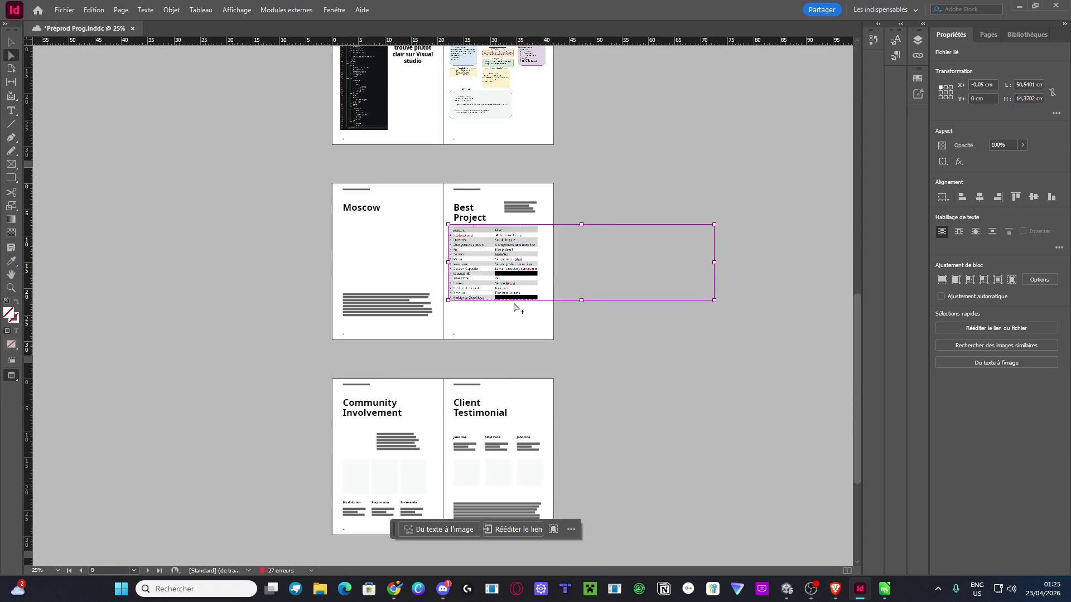
pyautogui.scroll(-1, 524, 304)
pyautogui.scroll(1, 526, 302)
pyautogui.moveTo(714, 265); pyautogui.dragTo(629, 289)
pyautogui.moveTo(522, 328); pyautogui.dragTo(522, 312)
pyautogui.scroll(3, 523, 313)
pyautogui.scroll(-3, 522, 312)
pyautogui.scroll(3, 556, 350)
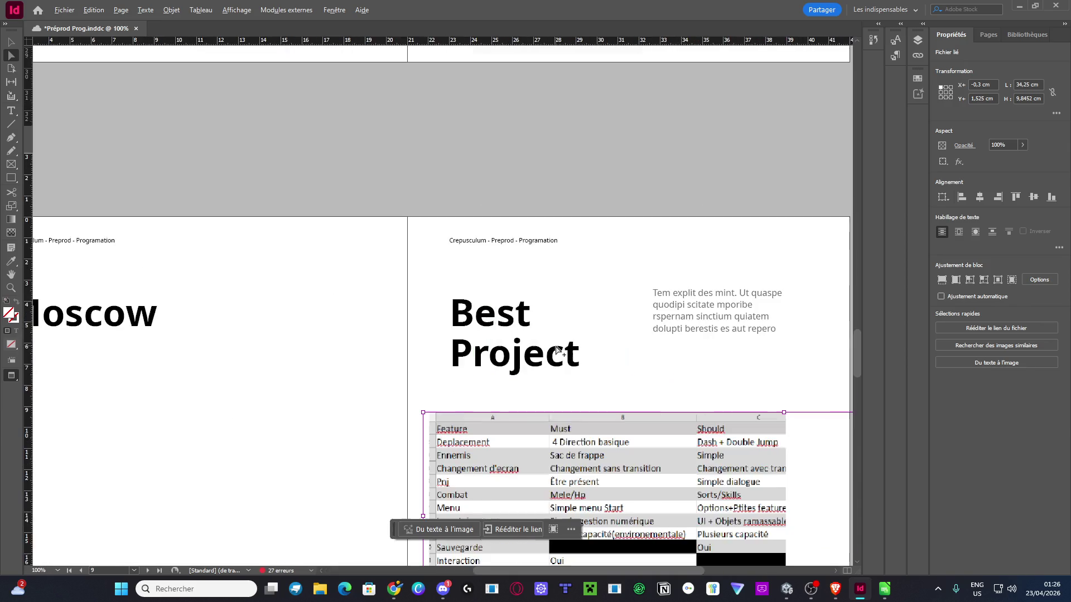
pyautogui.scroll(-1, 556, 350)
pyautogui.hscroll(2, 556, 350)
pyautogui.scroll(-3, 556, 350)
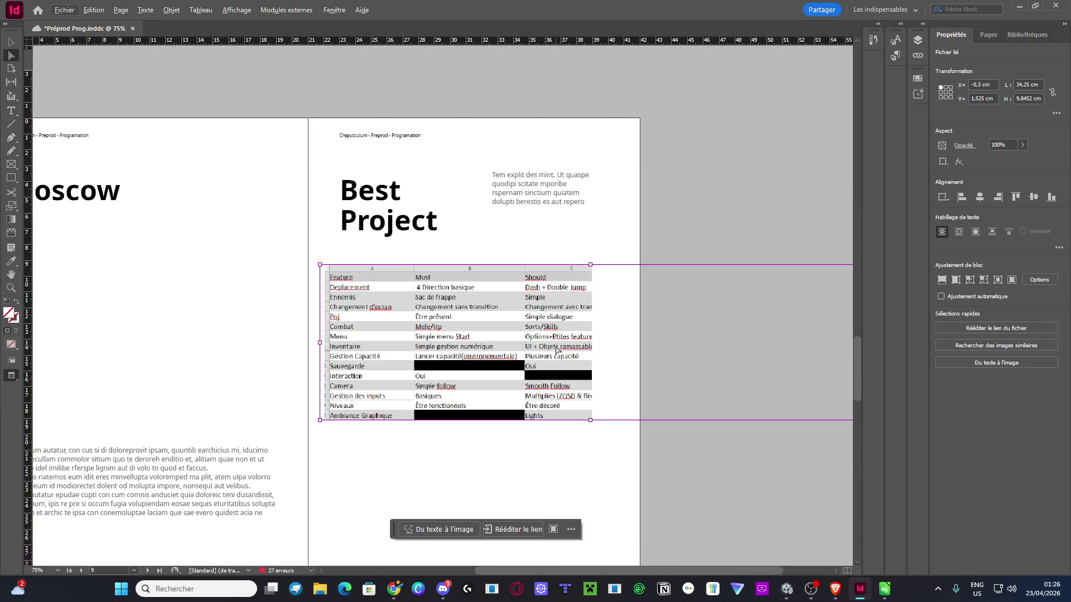
pyautogui.moveTo(516, 339); pyautogui.dragTo(513, 340)
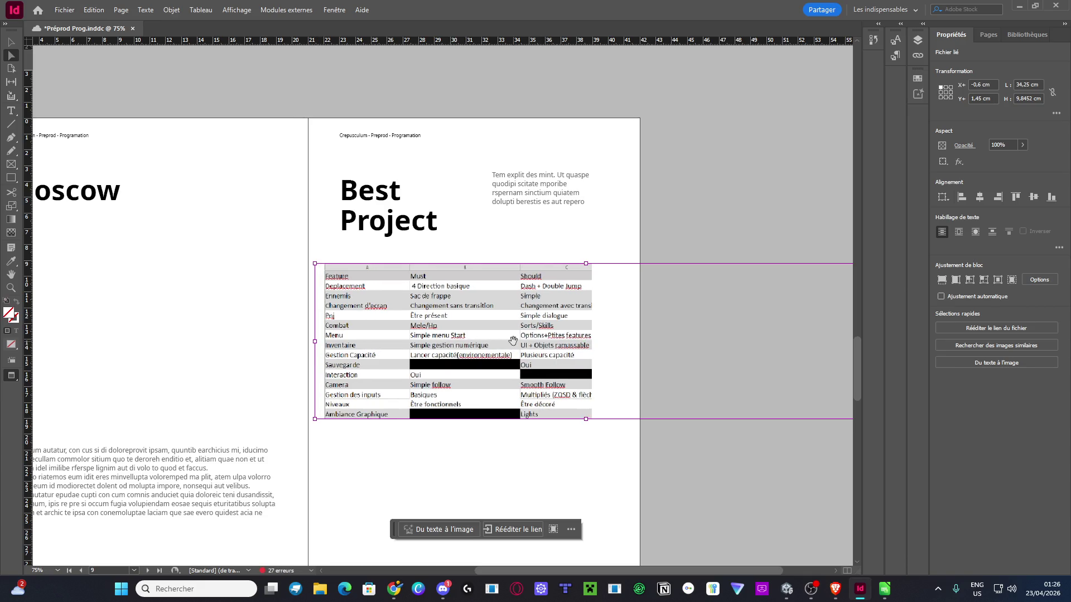
# Narrow the frame to crop off the columns past Should, then reselect the outer frame
pyautogui.hscroll(3, 660, 337)
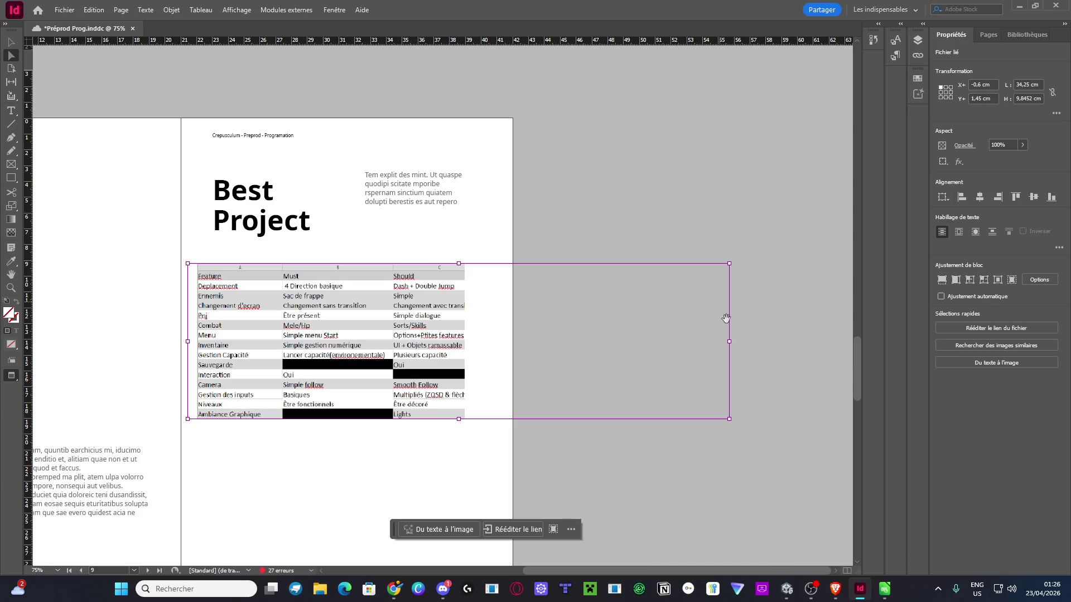
pyautogui.moveTo(730, 340); pyautogui.dragTo(681, 341)
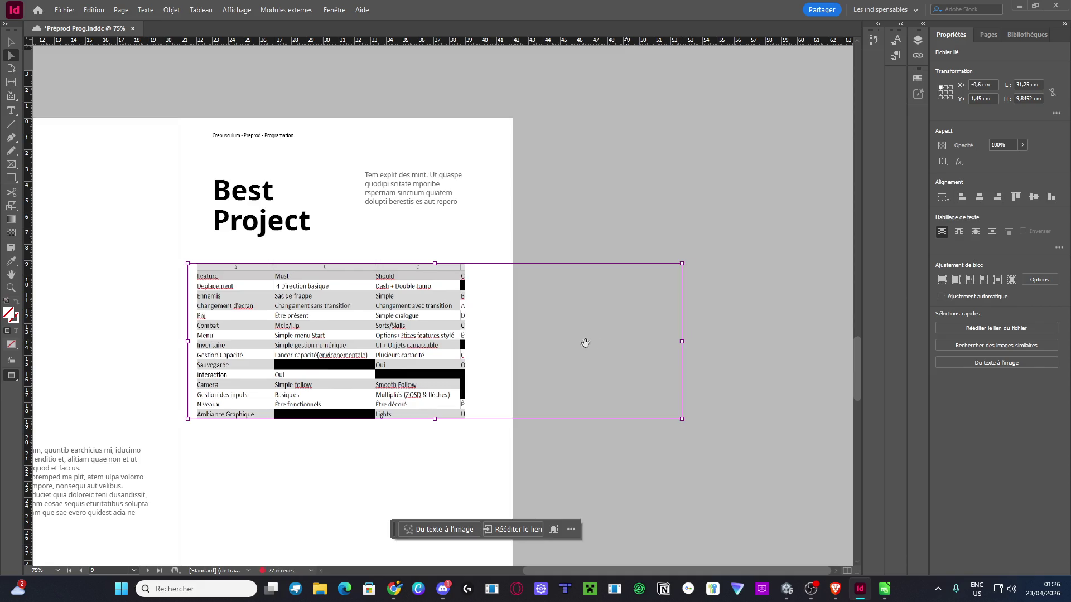
pyautogui.moveTo(453, 337); pyautogui.dragTo(457, 335)
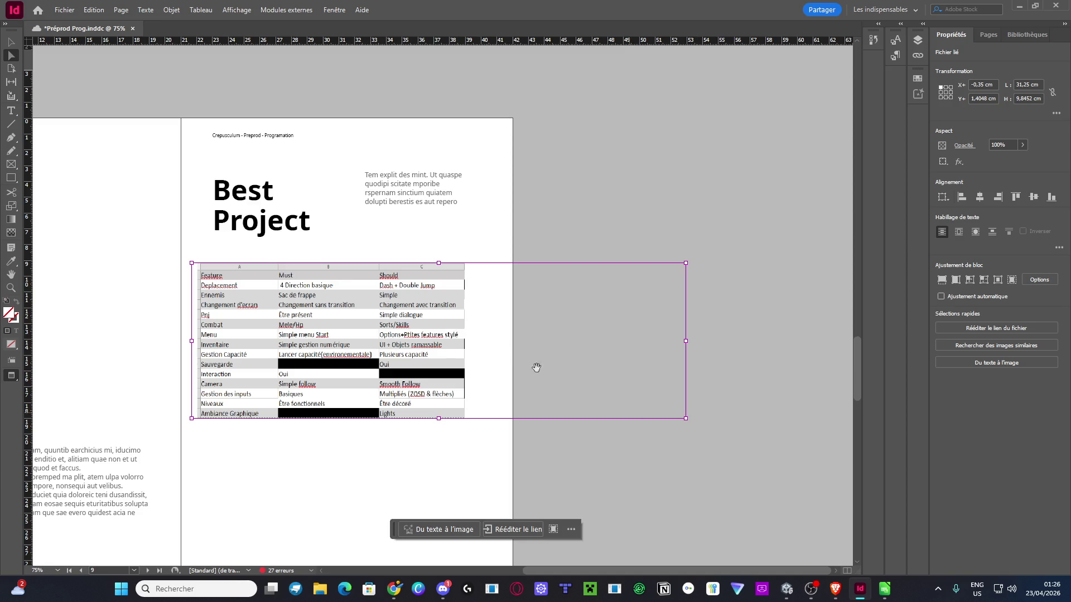
pyautogui.click(664, 248)
pyautogui.click(11, 43)
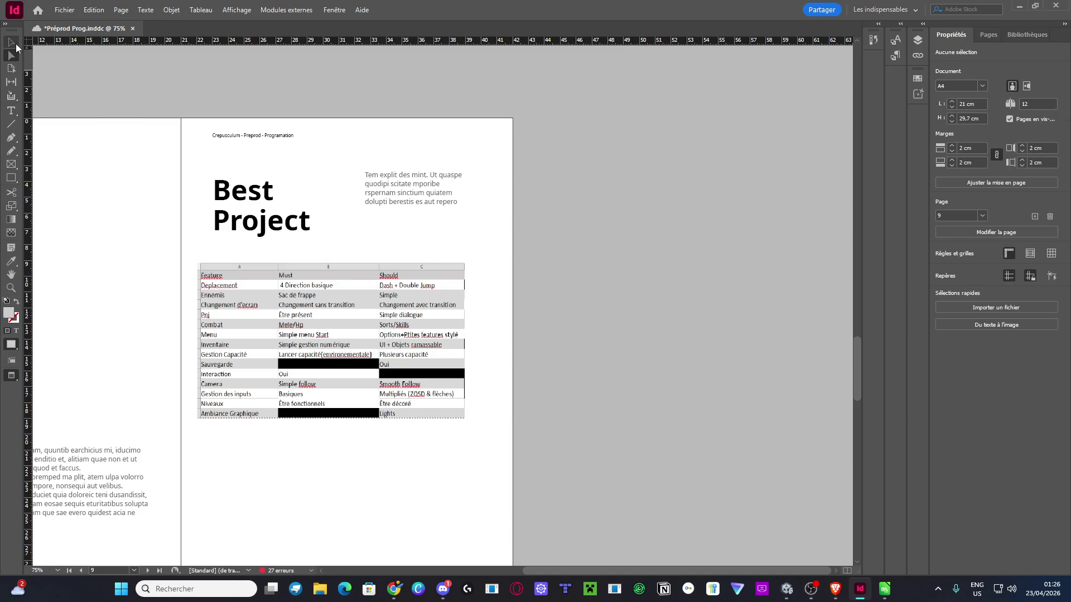
pyautogui.click(326, 305)
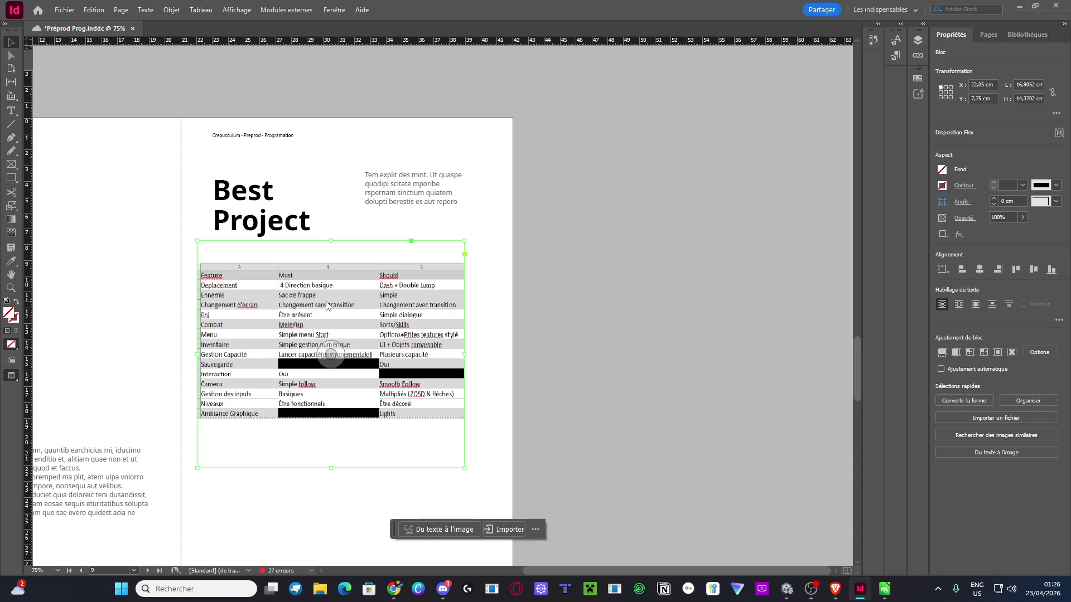
# Cancel the Place dialog and move the duplicate table frame below the first crop
pyautogui.hotkey('ctrl', 'd')
pyautogui.click(1032, 554)
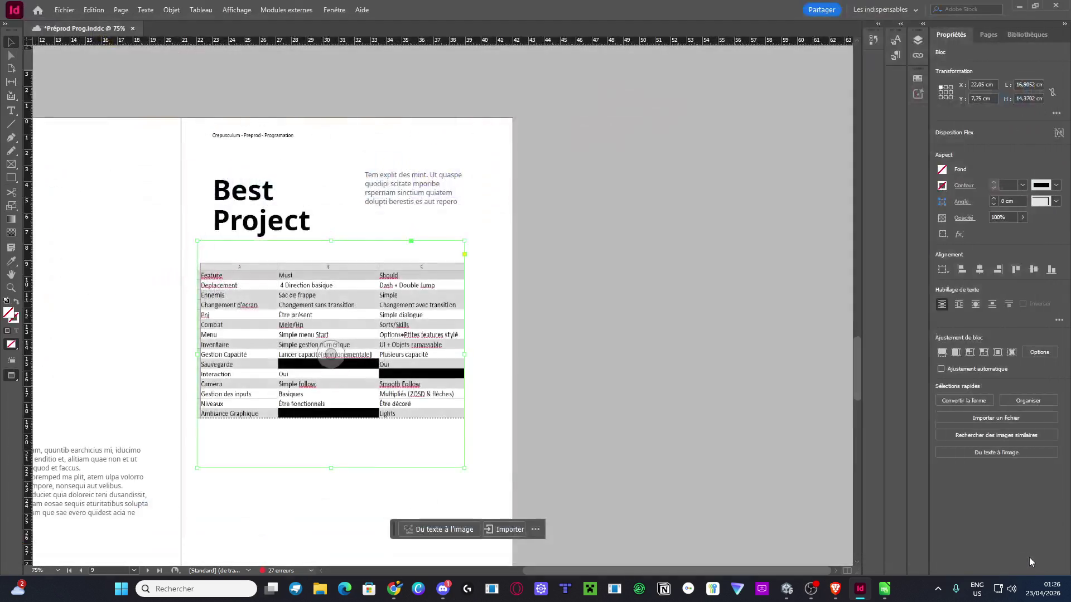
pyautogui.scroll(-3, 452, 362)
pyautogui.moveTo(396, 170)
pyautogui.mouseDown()
pyautogui.moveTo(316, 336)
pyautogui.moveTo(296, 359)
pyautogui.moveTo(282, 349)
pyautogui.mouseUp()
# Shift the lower image to show the Could, Wish and Fait columns and save the document
pyautogui.press('a')
pyautogui.moveTo(318, 363)
pyautogui.mouseDown()
pyautogui.moveTo(305, 368)
pyautogui.moveTo(390, 365)
pyautogui.moveTo(356, 364)
pyautogui.mouseUp()
pyautogui.hotkey('ctrl', 's')
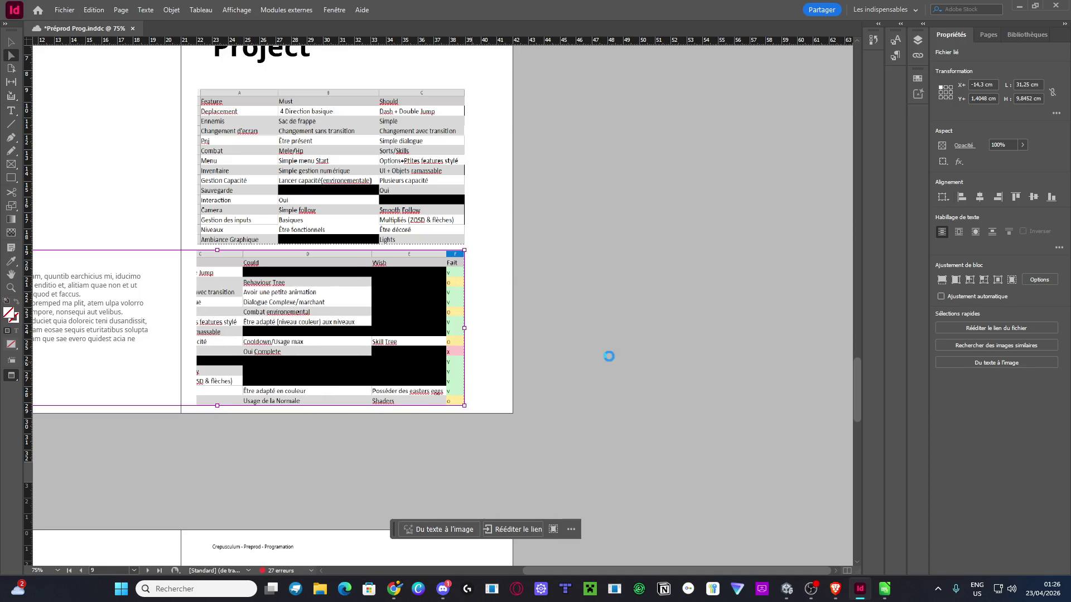
pyautogui.click(610, 361)
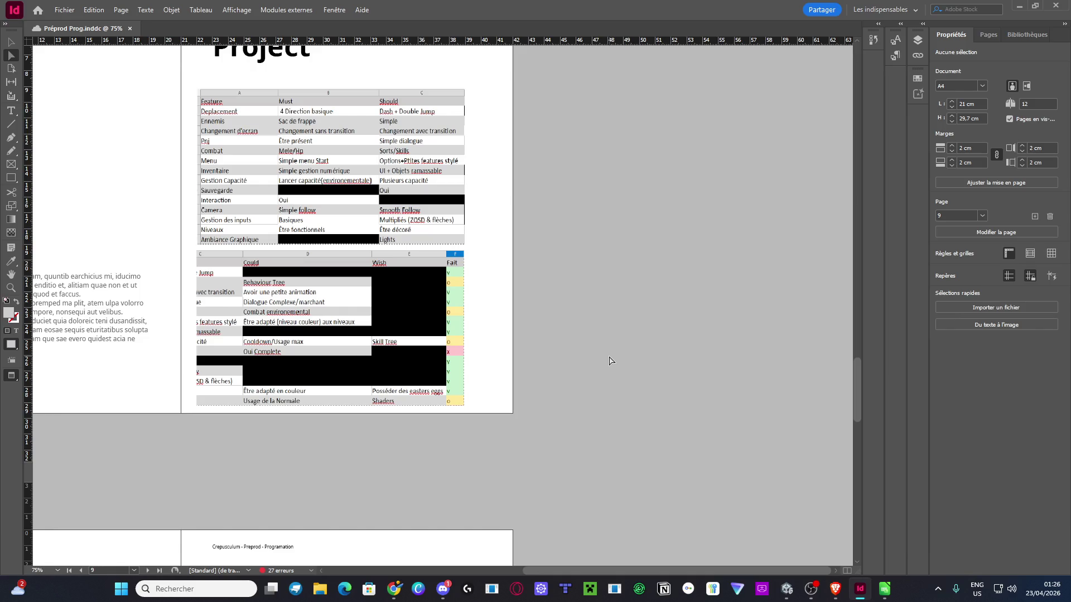
# Delete the Moscow page's placeholder body text and drag the lower table crop up and left
pyautogui.scroll(15, 610, 361)
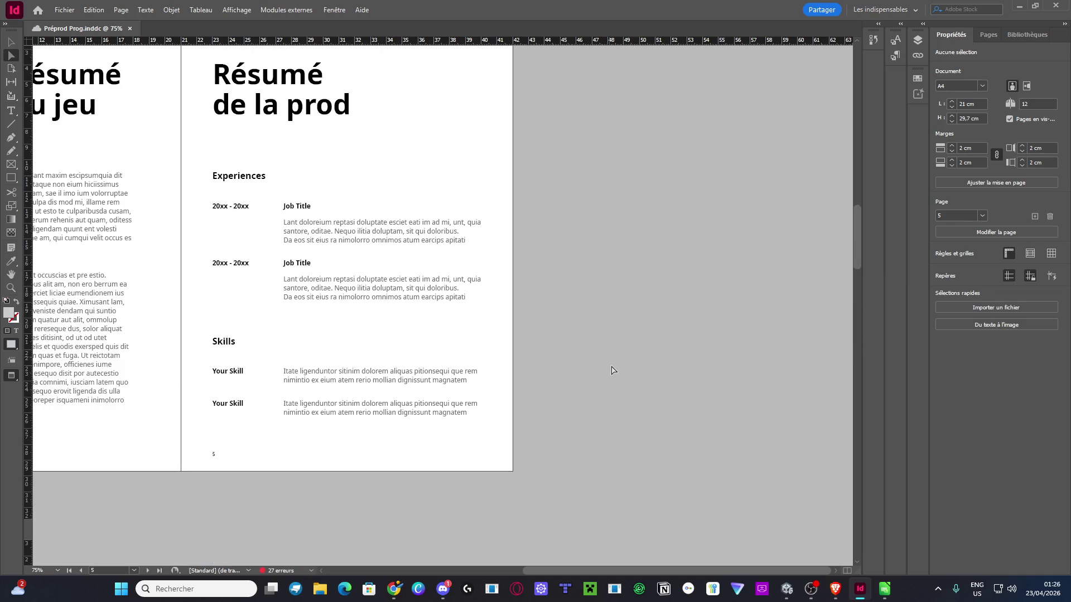
pyautogui.scroll(-15, 613, 371)
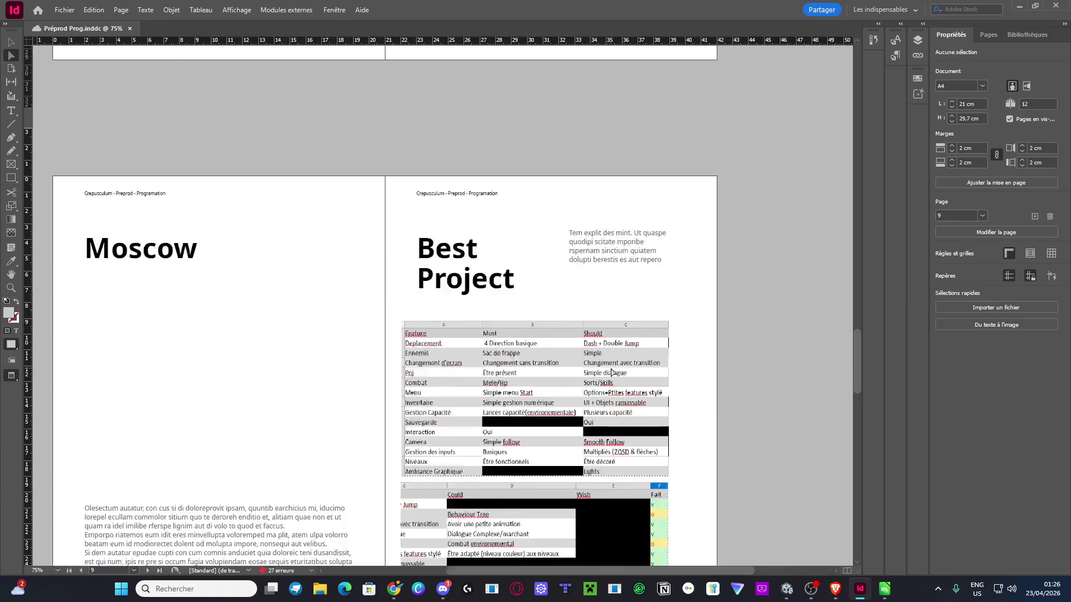
pyautogui.hscroll(-3, 611, 372)
pyautogui.hscroll(1, 612, 372)
pyautogui.scroll(-2, 612, 373)
pyautogui.click(610, 330)
pyautogui.click(285, 443)
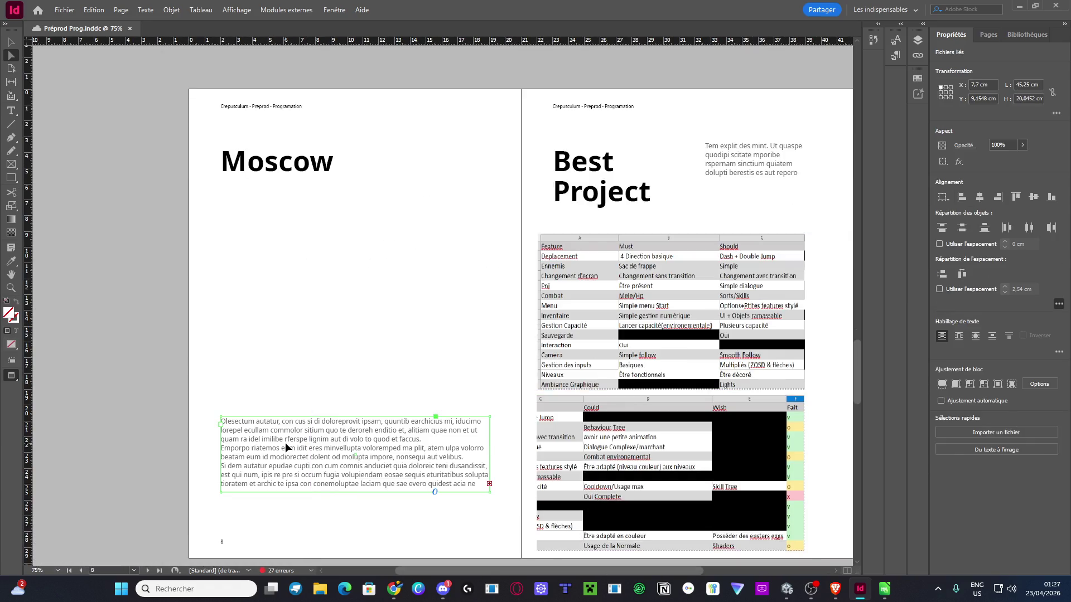
pyautogui.press('Delete')
pyautogui.moveTo(594, 495)
pyautogui.mouseDown()
pyautogui.moveTo(418, 351)
pyautogui.moveTo(365, 351)
pyautogui.moveTo(343, 329)
pyautogui.mouseUp()
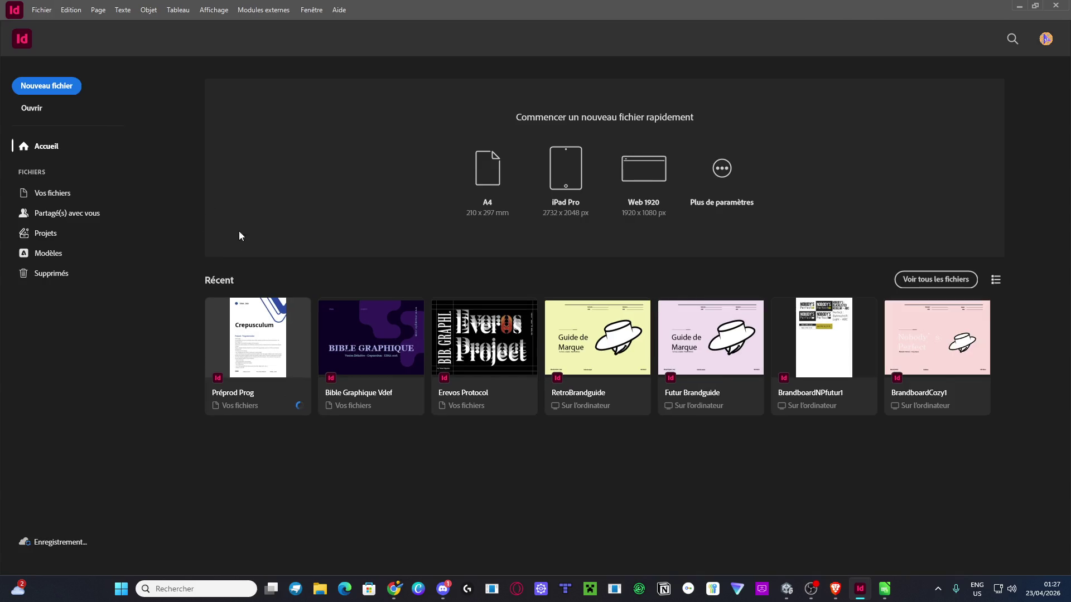
# Reopen Préprod Prog with RGB and CMYK settings unchanged, scroll to pages 8–9, then switch to Discord
pyautogui.click(271, 354)
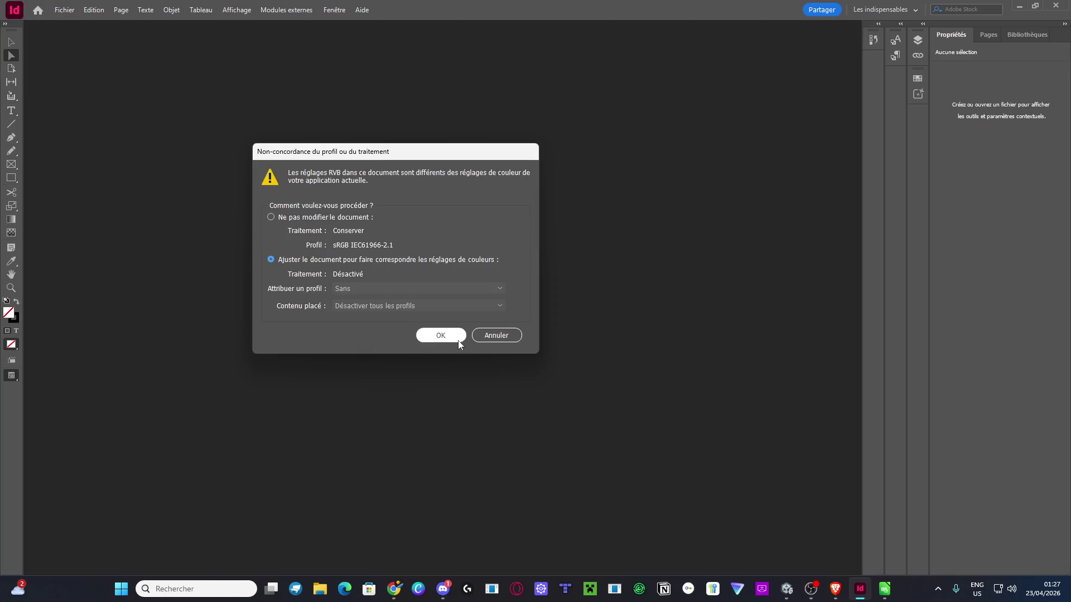
pyautogui.click(314, 218)
pyautogui.click(441, 335)
pyautogui.click(310, 217)
pyautogui.click(437, 335)
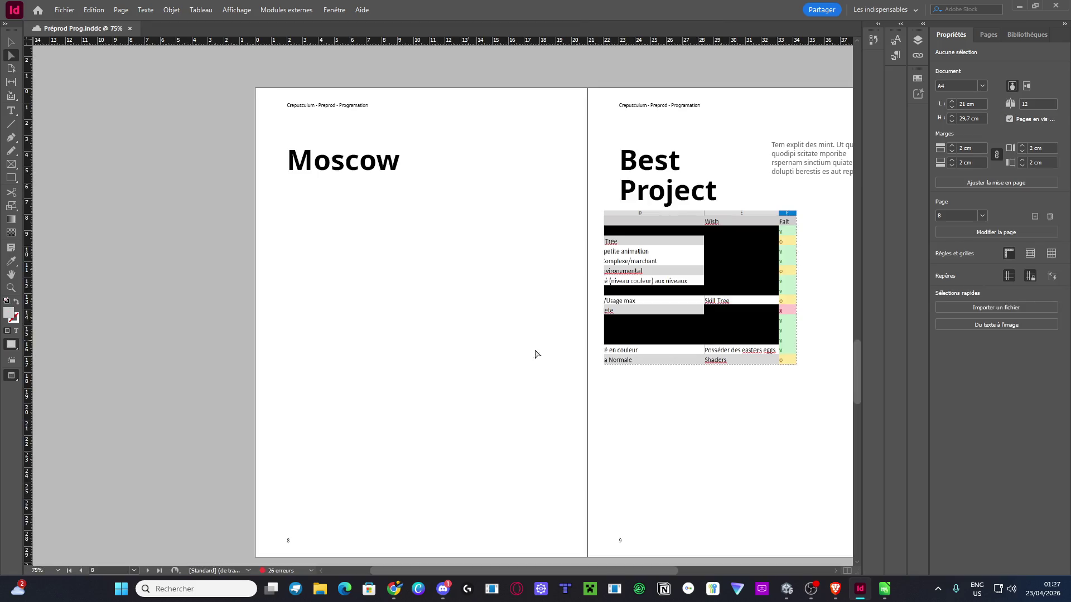
pyautogui.scroll(-3, 594, 353)
pyautogui.press('XF86AudioLowerVolume')
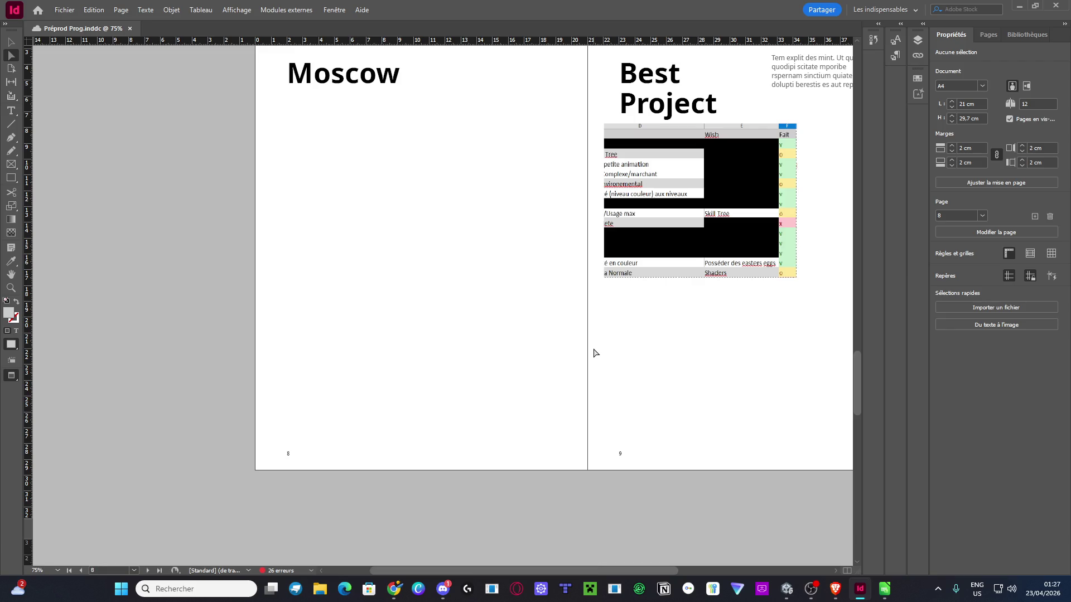
pyautogui.click(443, 589)
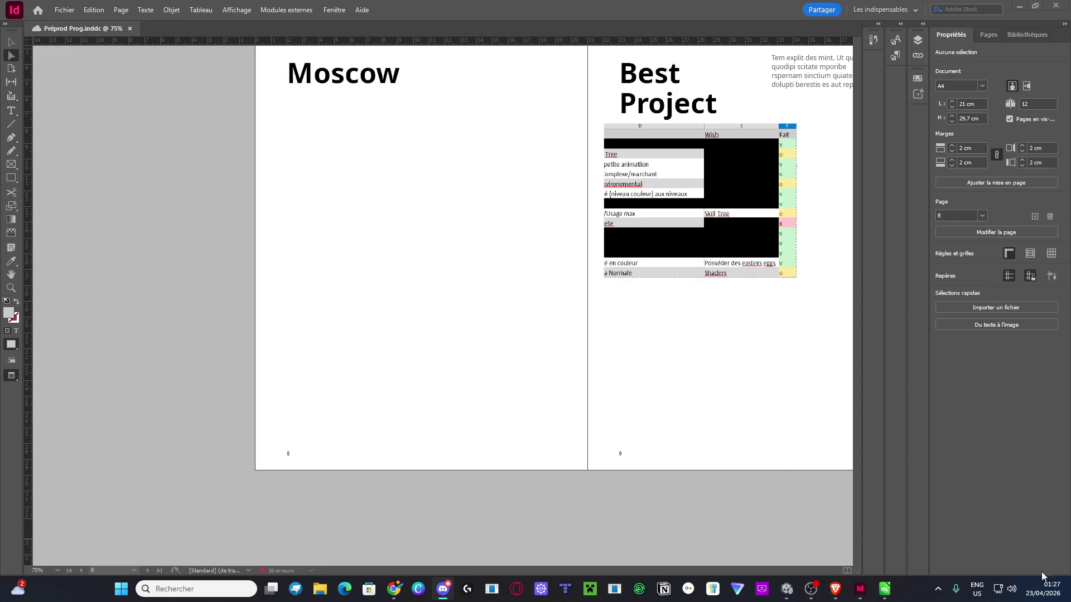
# Switch the system keyboard layout to Français (France), then return to the InDesign page 9 screenshot
pyautogui.click(977, 589)
pyautogui.click(928, 491)
pyautogui.click(977, 589)
pyautogui.click(911, 472)
pyautogui.hotkey('alt', 'Tab')
pyautogui.click(710, 222)
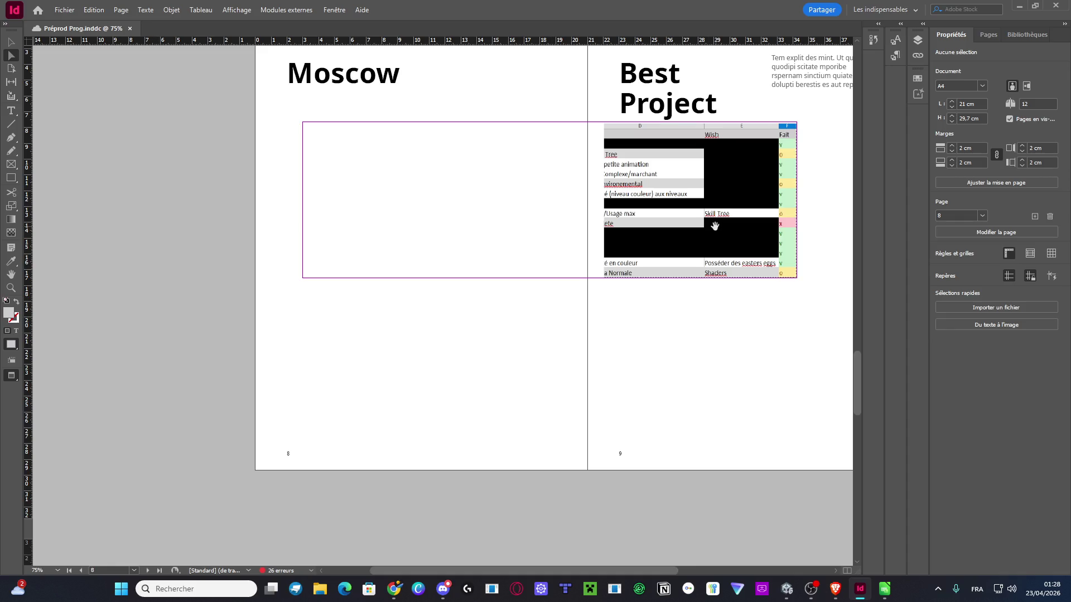
# Stack the two MoSCoW table screenshots one above the other on page 9
pyautogui.click(724, 359)
pyautogui.hscroll(3, 731, 359)
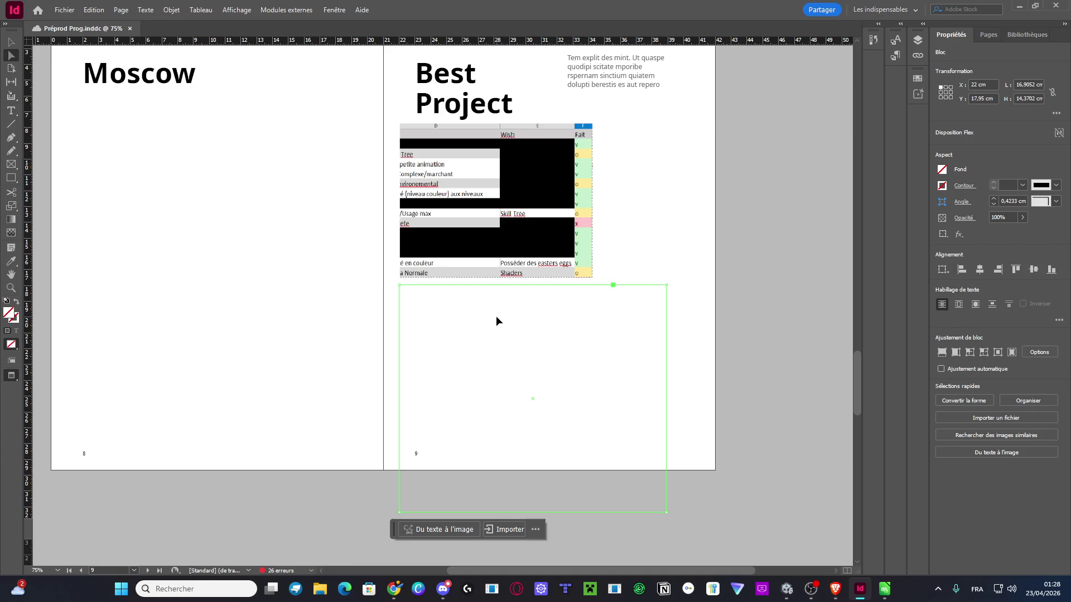
pyautogui.click(498, 323)
pyautogui.moveTo(394, 280)
pyautogui.mouseDown()
pyautogui.moveTo(505, 211)
pyautogui.moveTo(495, 205)
pyautogui.mouseUp()
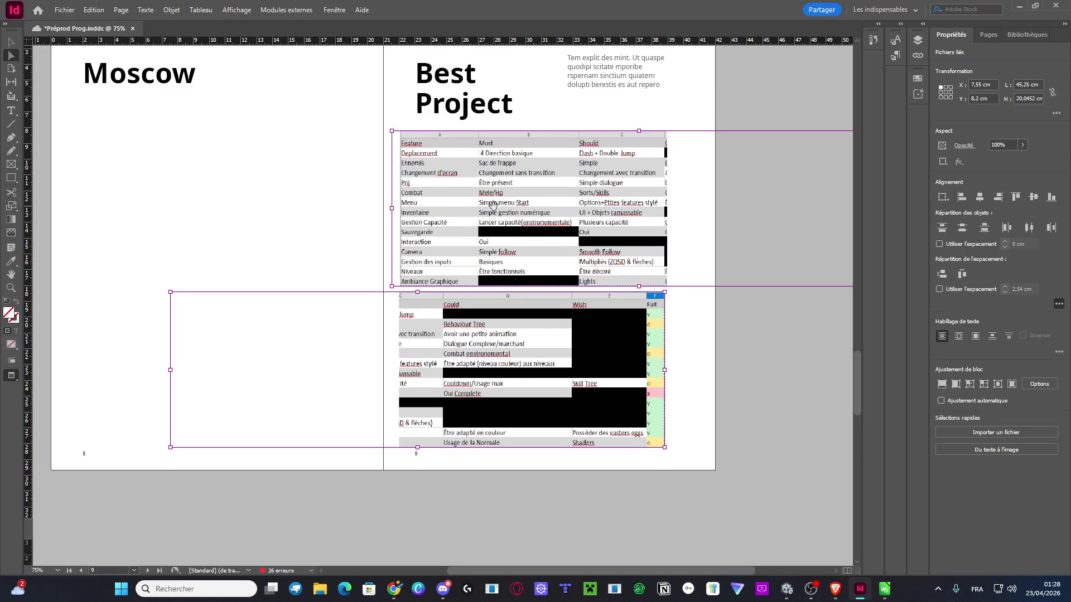
pyautogui.click(725, 372)
# Move the stacked table screenshots onto the Moscow page (page 8) and save the document
pyautogui.click(11, 42)
pyautogui.click(430, 205)
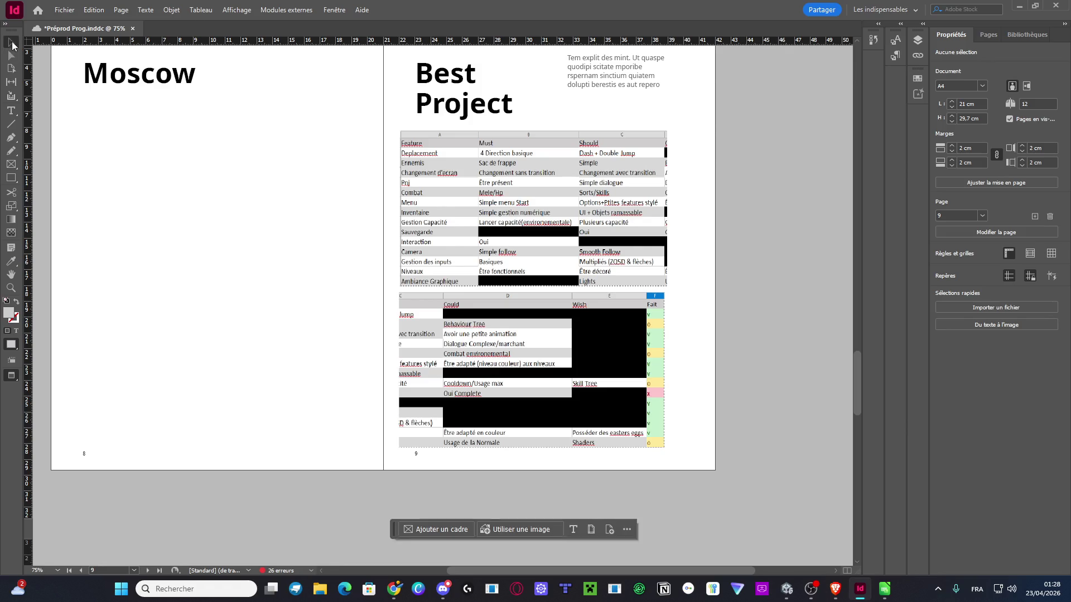
pyautogui.moveTo(472, 383)
pyautogui.mouseDown()
pyautogui.moveTo(477, 262)
pyautogui.moveTo(158, 244)
pyautogui.mouseUp()
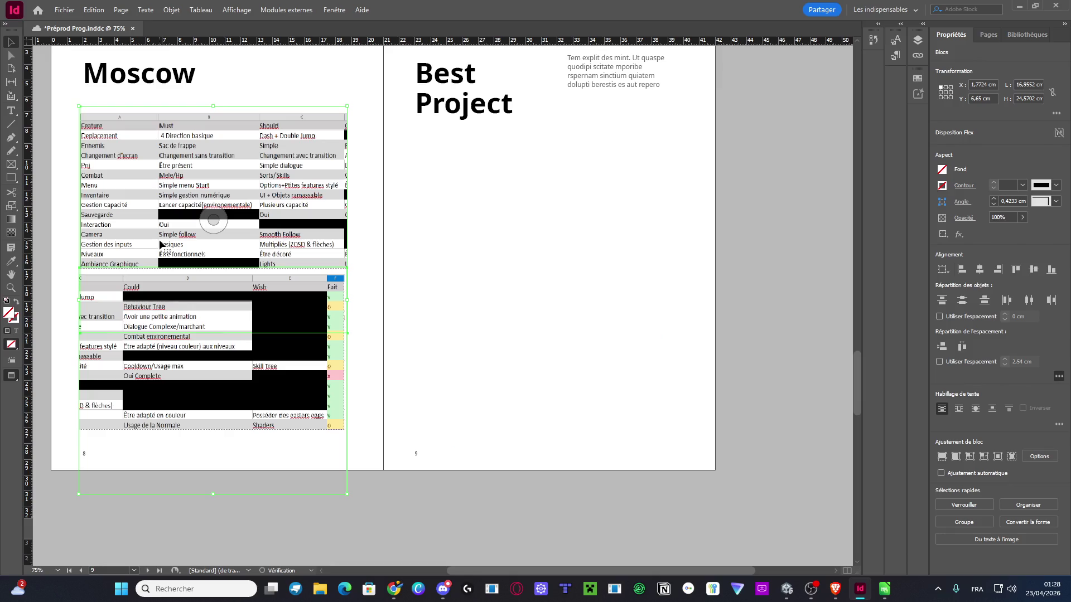
pyautogui.click(748, 348)
pyautogui.hotkey('ctrl', 's')
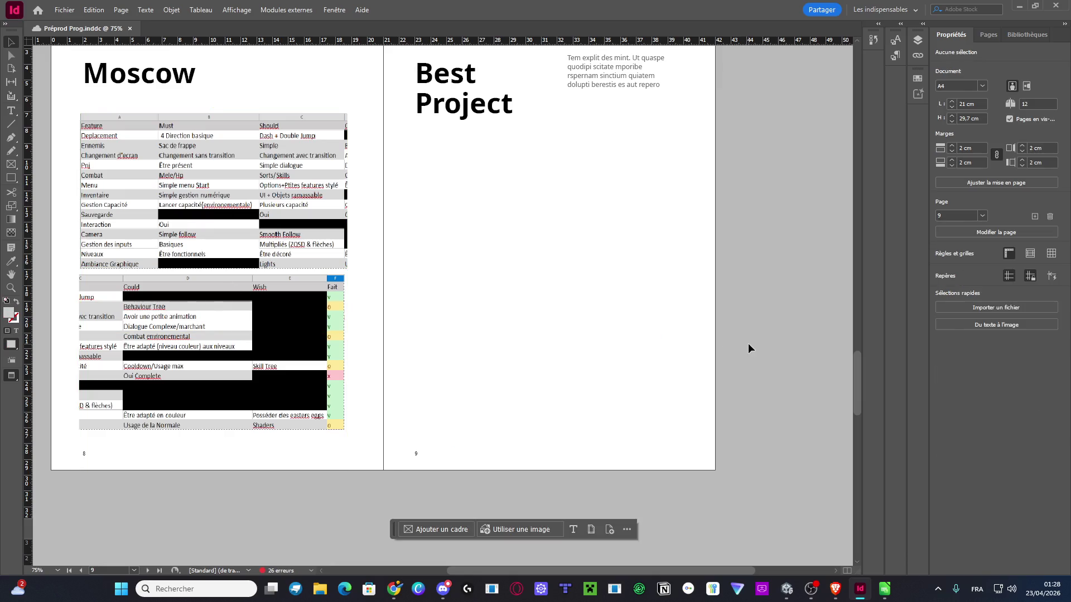
pyautogui.scroll(5, 735, 341)
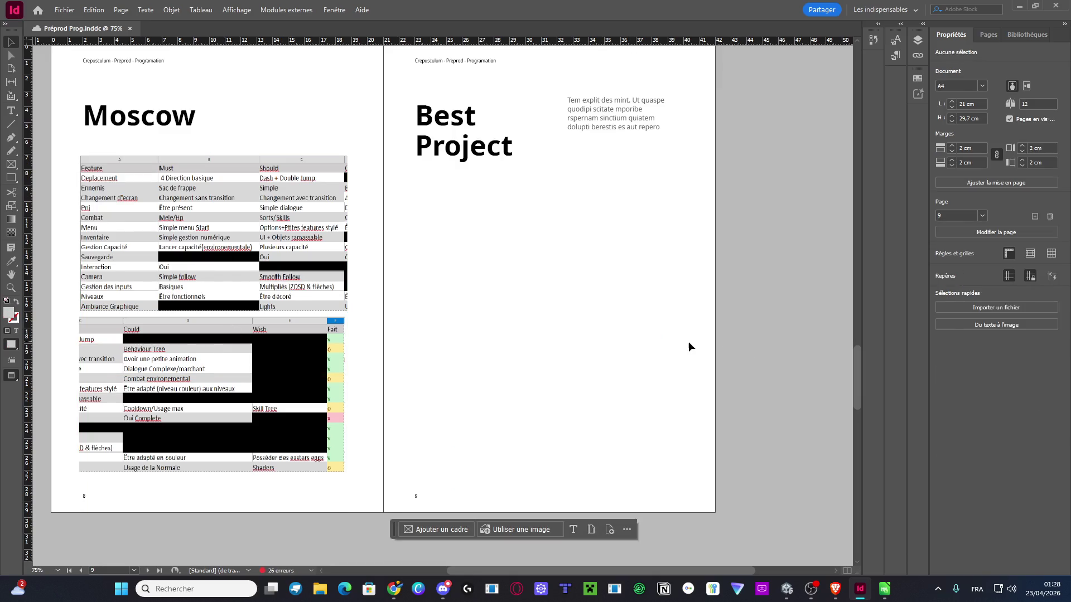
# Delete the 4.1–4.3 sub-entries and the Moscow 3.1–3.3 sub-entries from the table of contents
pyautogui.scroll(15, 683, 347)
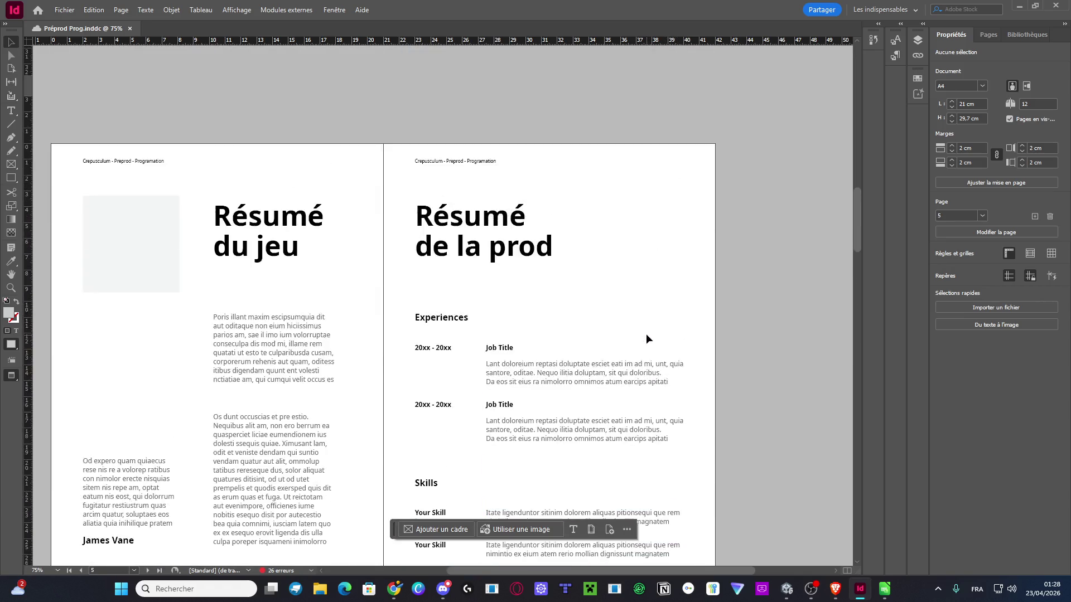
pyautogui.scroll(5, 644, 335)
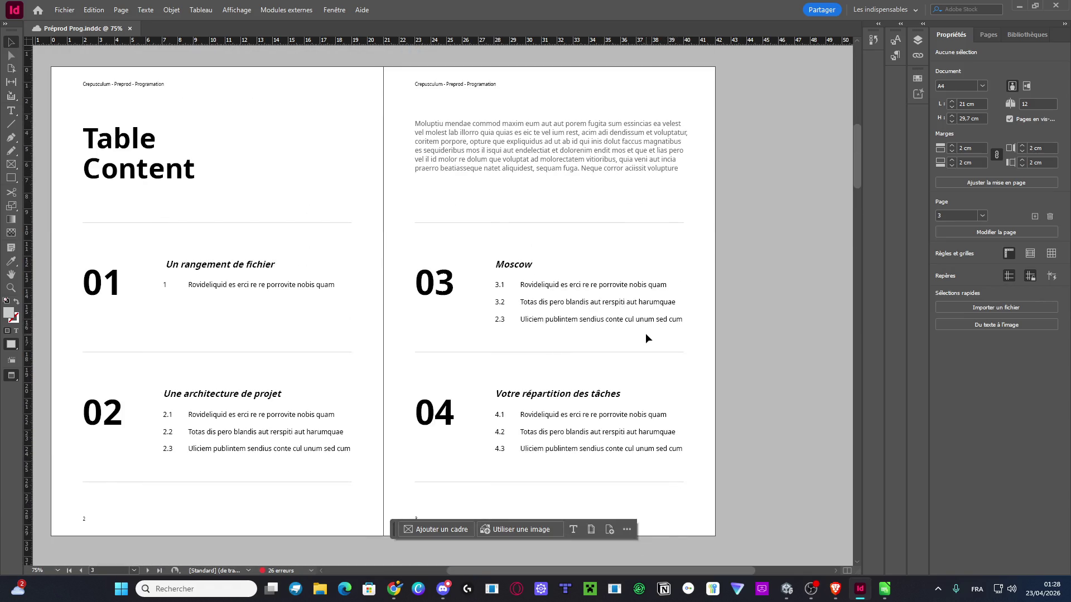
pyautogui.moveTo(728, 461)
pyautogui.mouseDown()
pyautogui.moveTo(478, 421)
pyautogui.moveTo(491, 413)
pyautogui.mouseUp()
pyautogui.press('Delete')
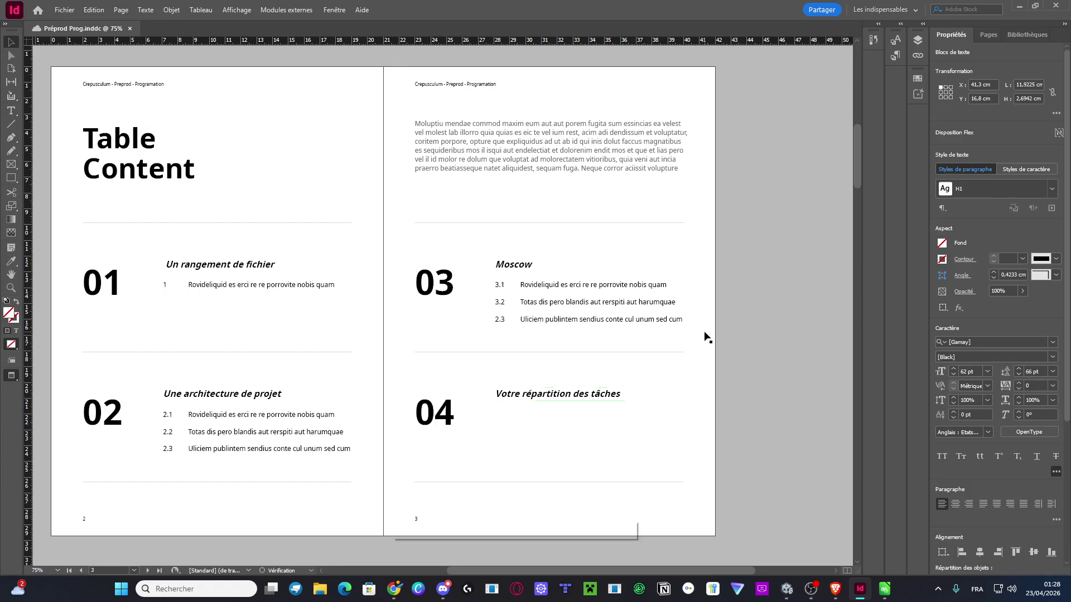
pyautogui.moveTo(723, 327); pyautogui.dragTo(485, 278)
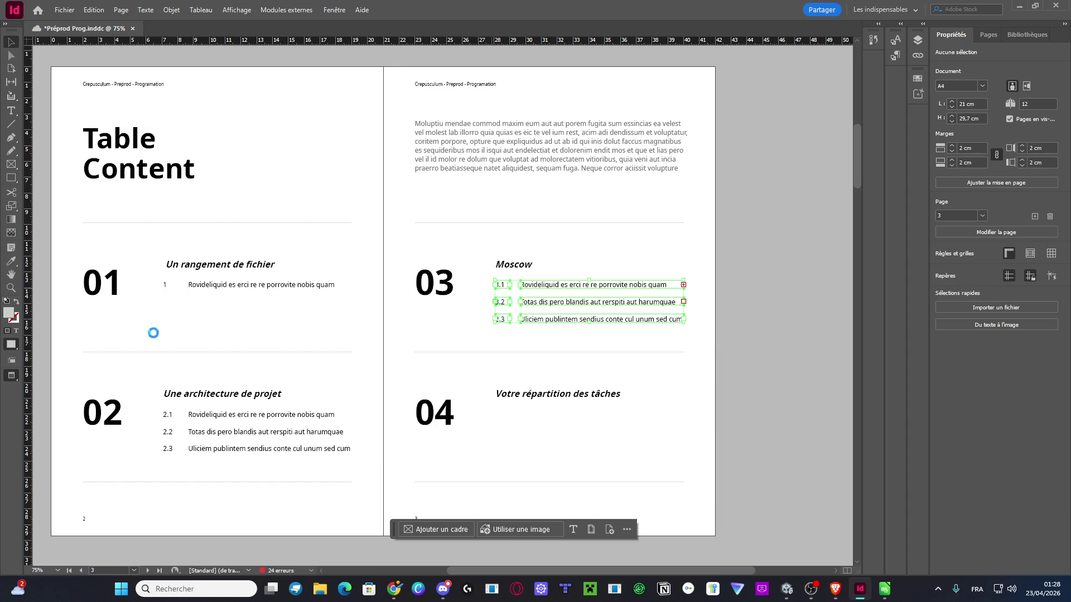
pyautogui.press('Delete')
# Delete the line under section 01, select the 2.1–2.3 lines, and scroll back to pages 8–9
pyautogui.moveTo(331, 306); pyautogui.dragTo(162, 277)
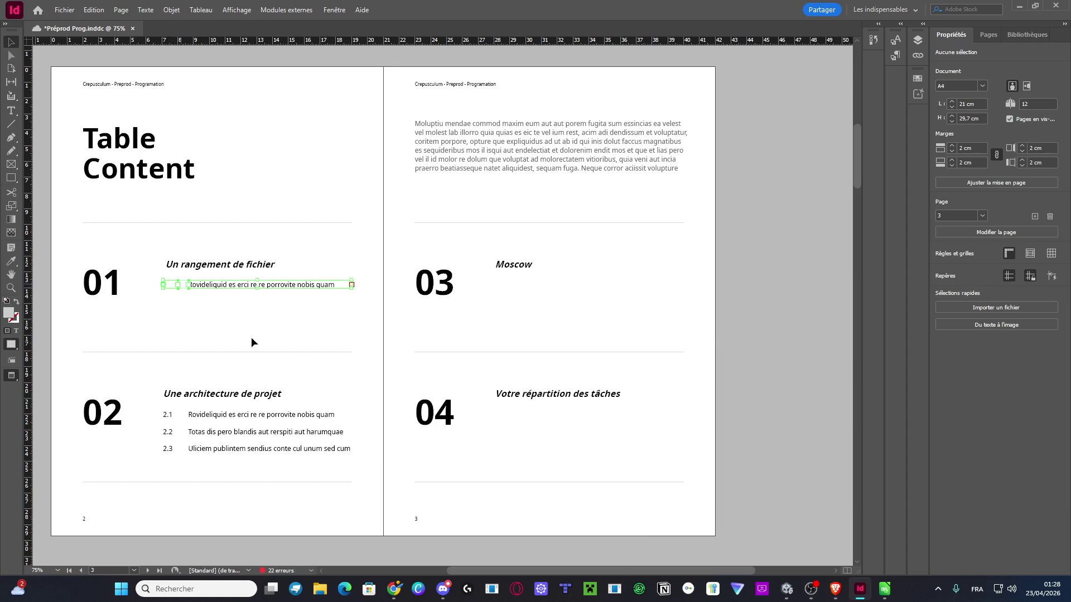
pyautogui.press('Delete')
pyautogui.moveTo(262, 468); pyautogui.dragTo(154, 400)
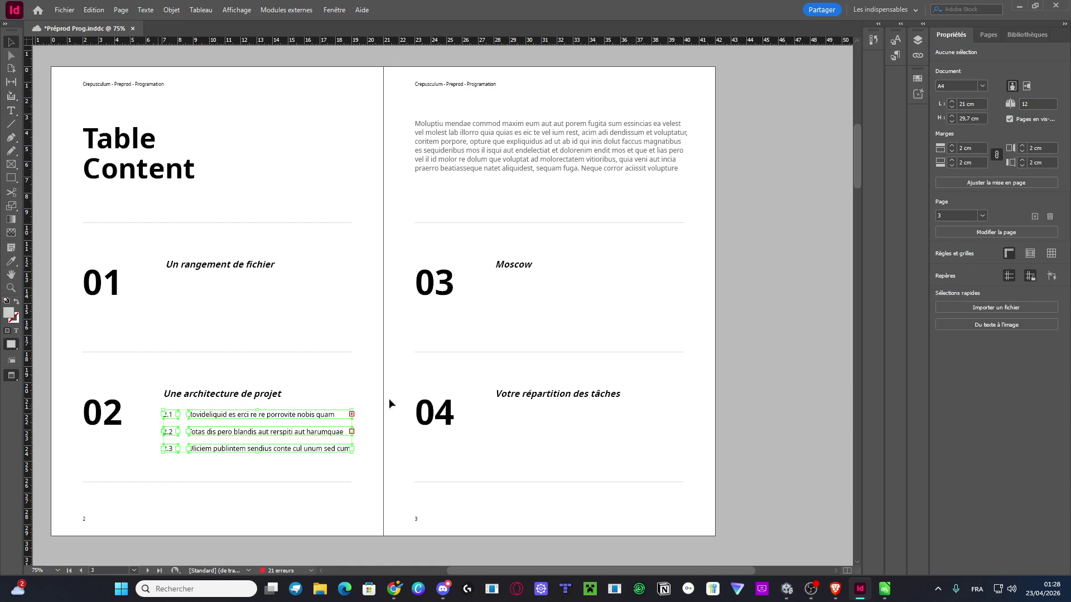
pyautogui.scroll(-20, 403, 396)
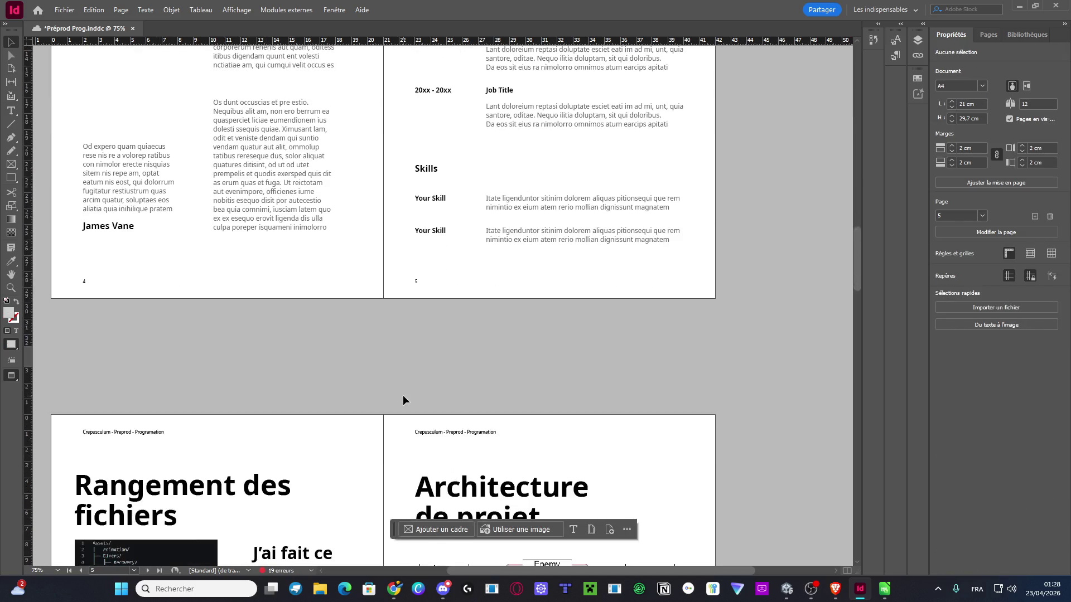
pyautogui.scroll(-10, 402, 395)
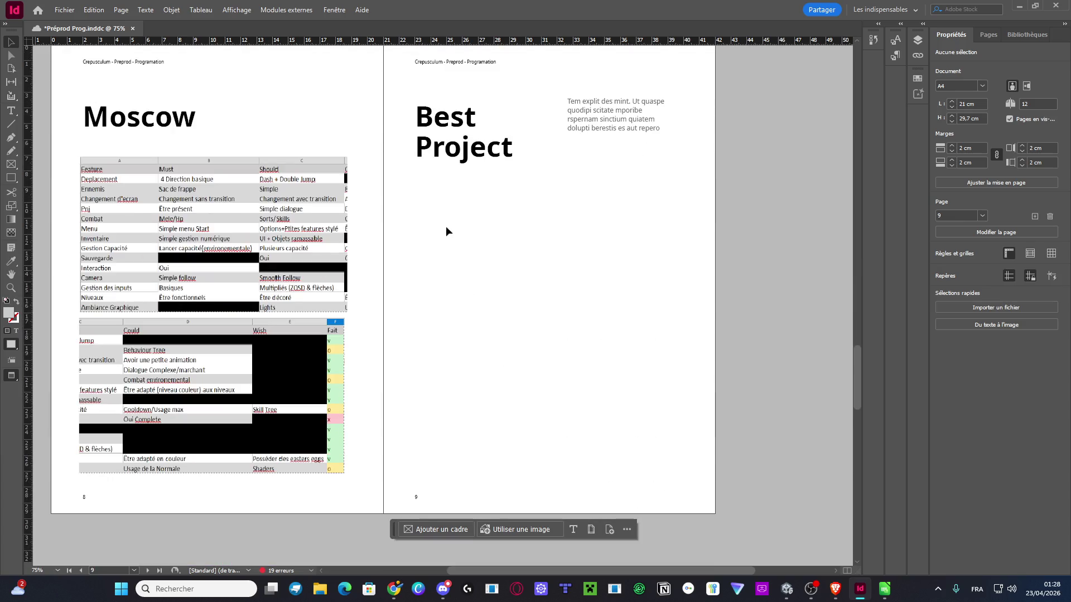
# Replace the Best Project heading text with 'Répartition des tâches'
pyautogui.doubleClick(452, 152)
pyautogui.tripleClick(449, 147)
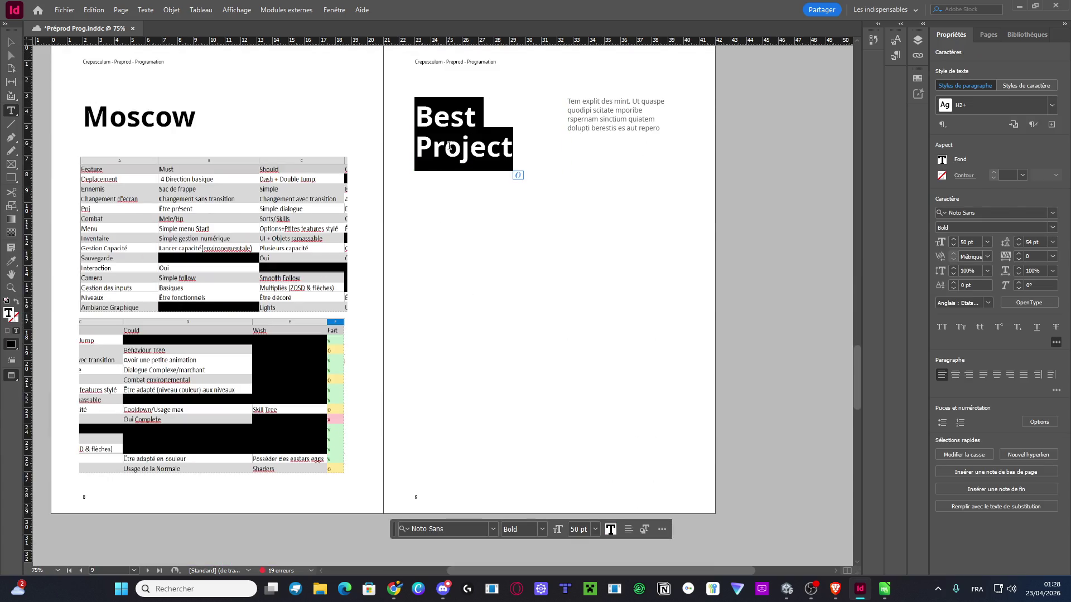
pyautogui.write('Répar')
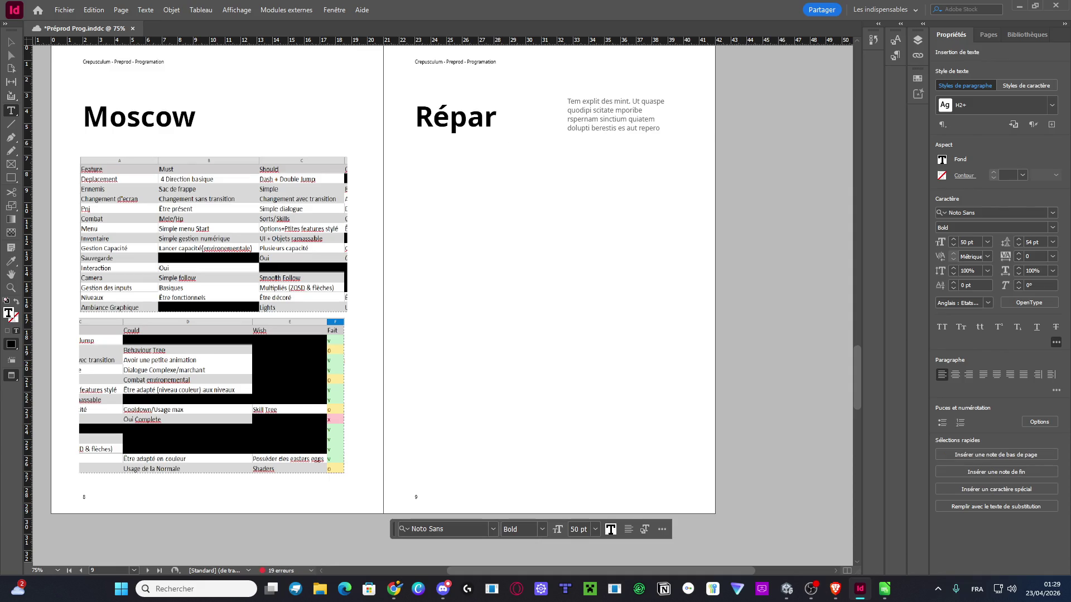
pyautogui.write('tition des tâ')
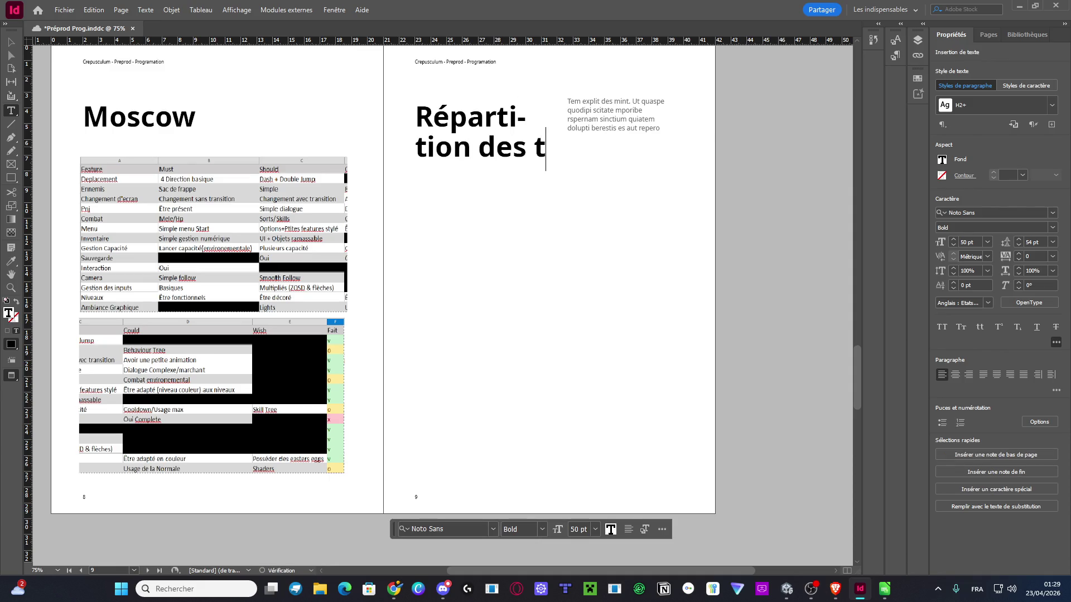
pyautogui.press('BackSpace')
pyautogui.press('BackSpace')
pyautogui.click(9, 42)
# Delete the placeholder paragraph beside the heading and widen the heading frame to fit the title
pyautogui.click(591, 133)
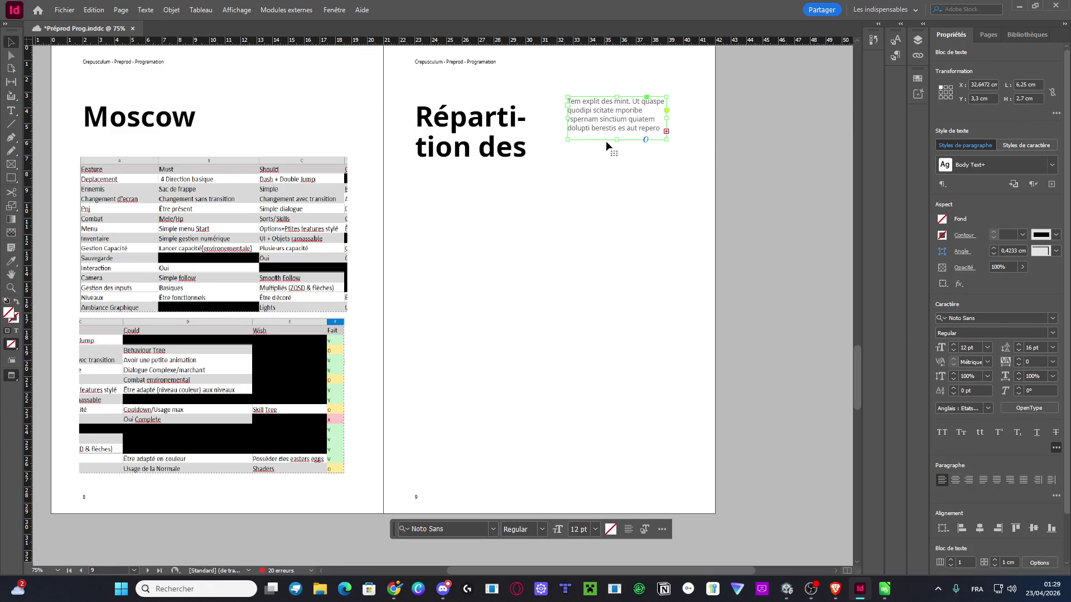
pyautogui.press('Delete')
pyautogui.click(528, 142)
pyautogui.moveTo(567, 134); pyautogui.dragTo(651, 139)
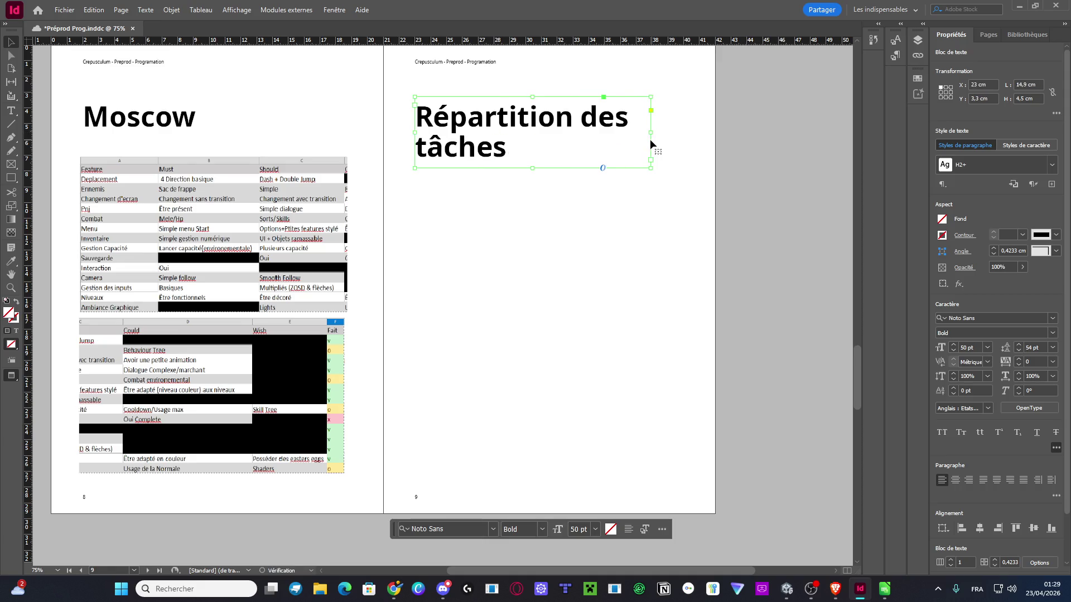
pyautogui.click(758, 163)
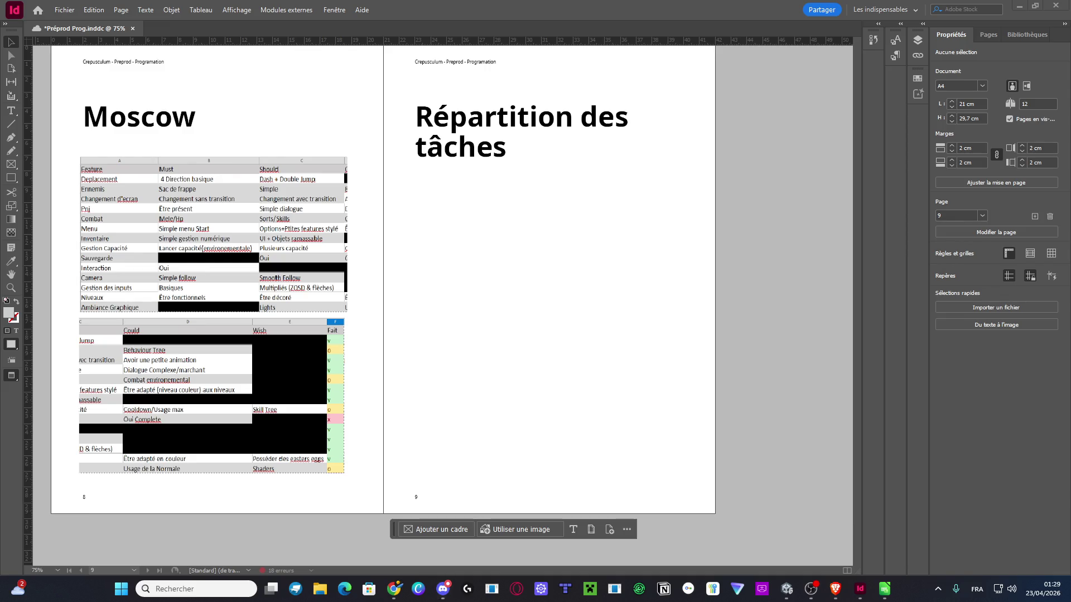
pyautogui.press('super+d')
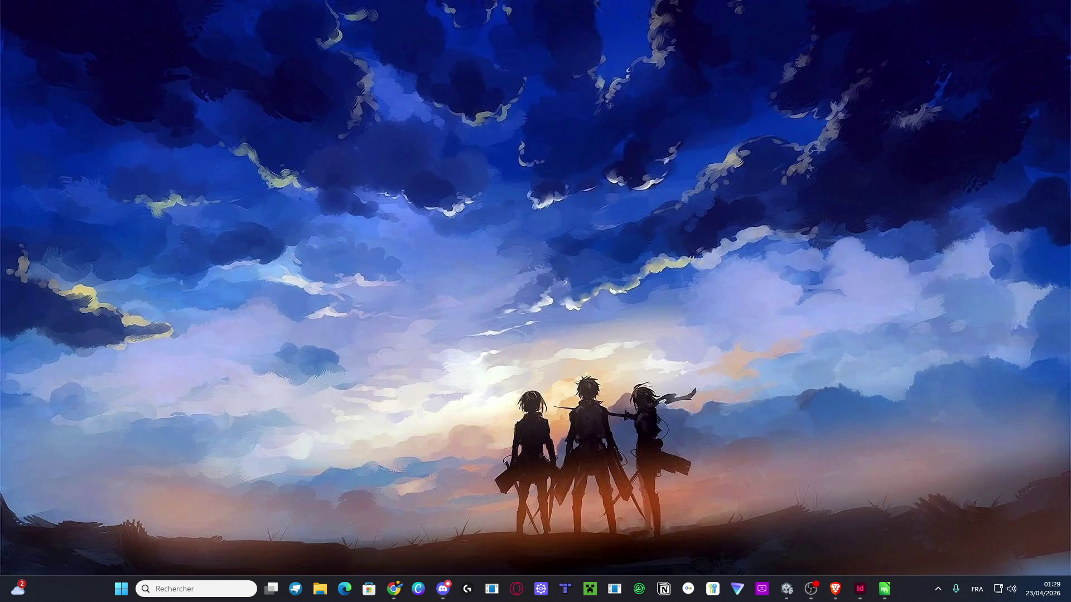
pyautogui.press('super+d')
pyautogui.click(394, 589)
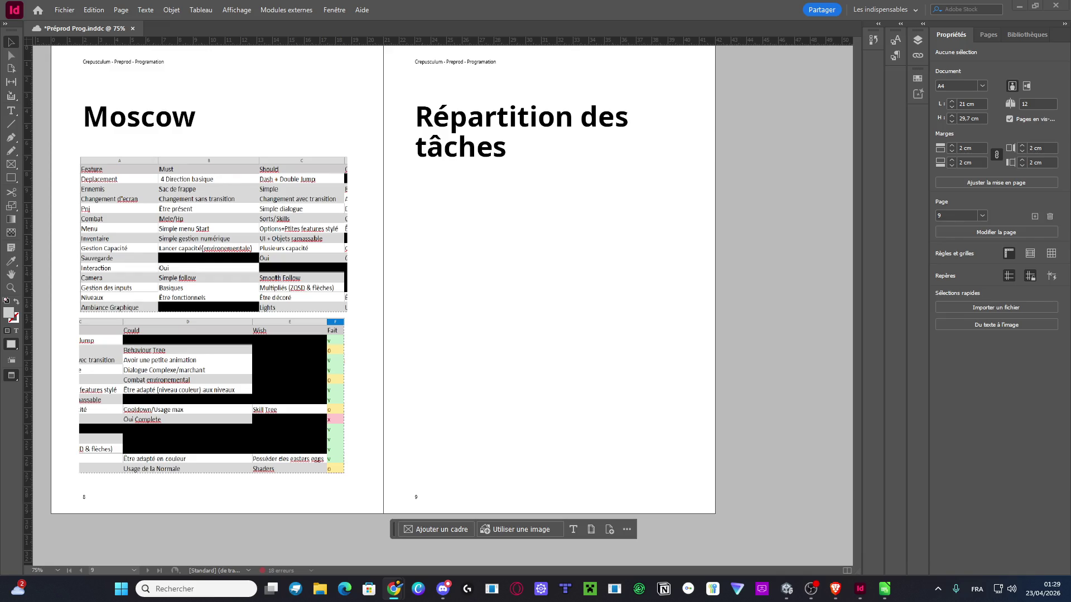
pyautogui.hotkey('alt', 'Tab')
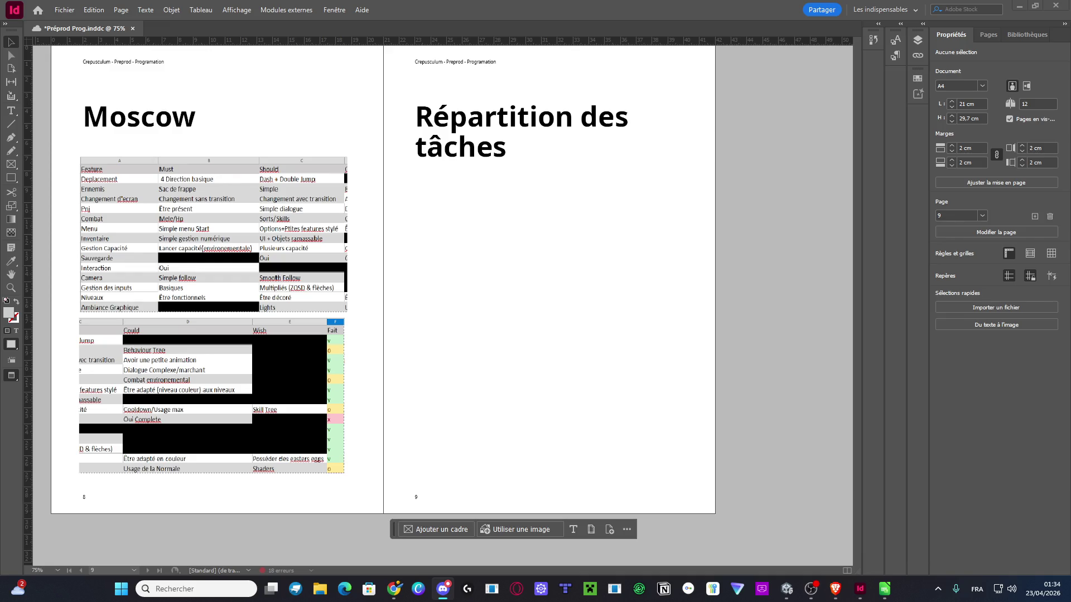
# Paste a copy of page 4's placeholder text frame onto page 9, below the Répartition des tâches heading
pyautogui.scroll(10, 429, 274)
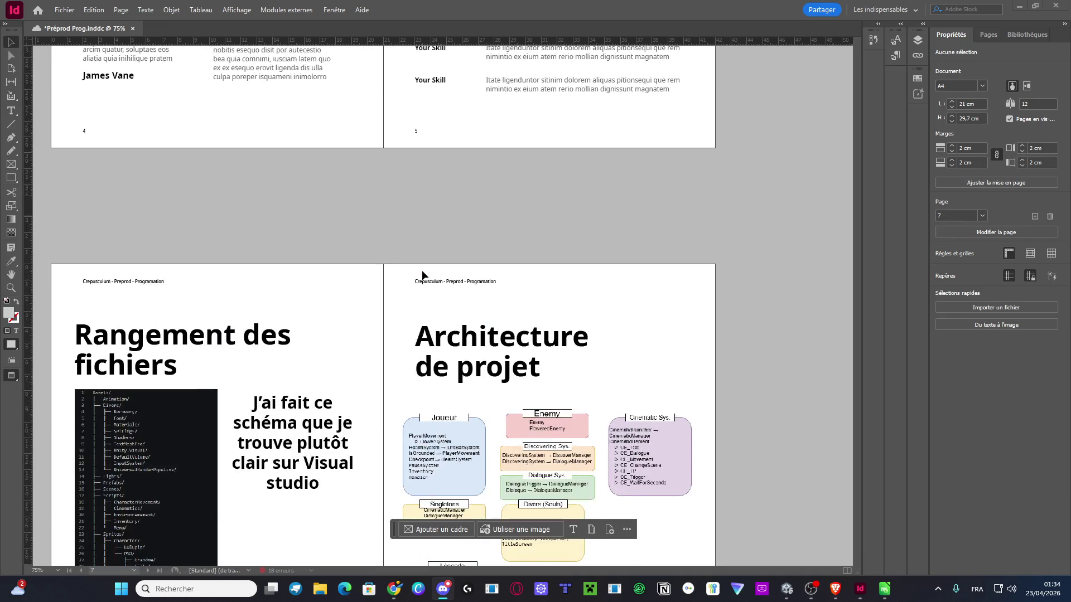
pyautogui.scroll(5, 423, 275)
pyautogui.click(292, 270)
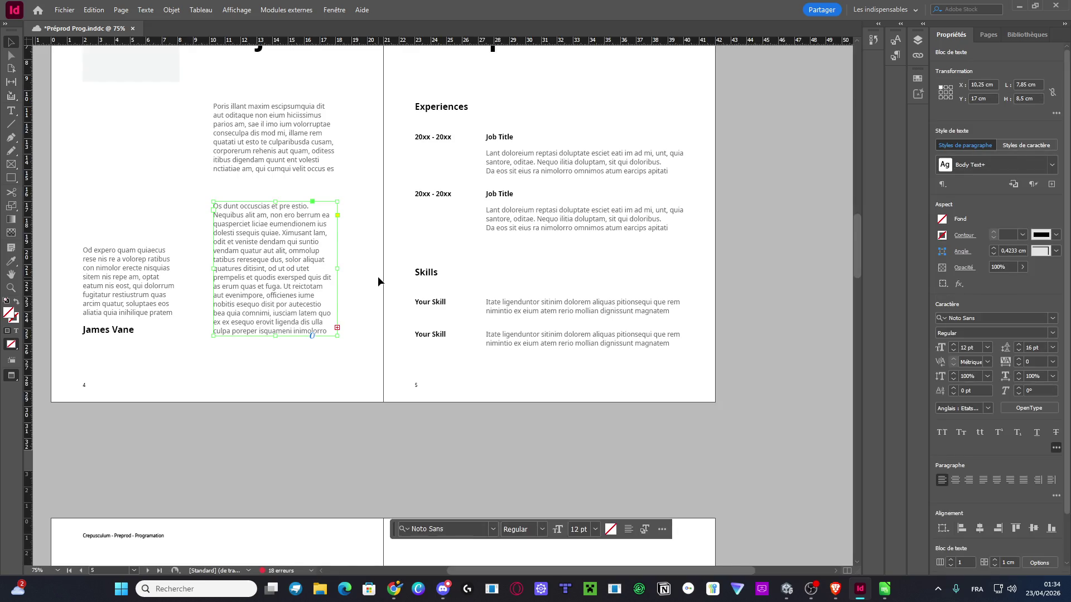
pyautogui.scroll(-20, 379, 287)
pyautogui.hotkey('ctrl', 'v')
pyautogui.moveTo(494, 326)
pyautogui.mouseDown()
pyautogui.moveTo(488, 279)
pyautogui.moveTo(467, 267)
pyautogui.mouseUp()
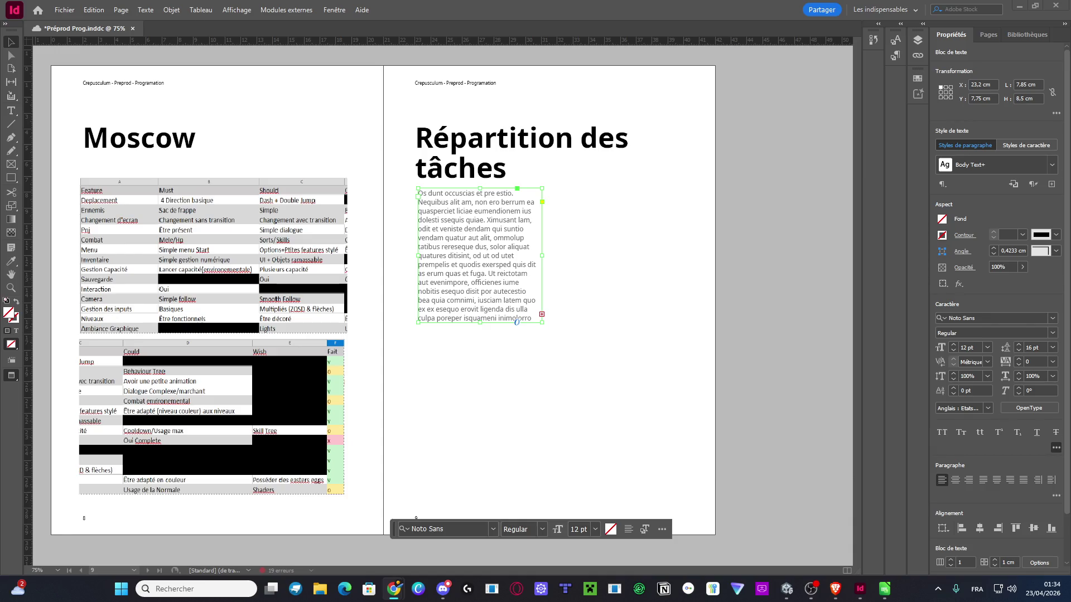
pyautogui.hotkey('alt', 'Tab')
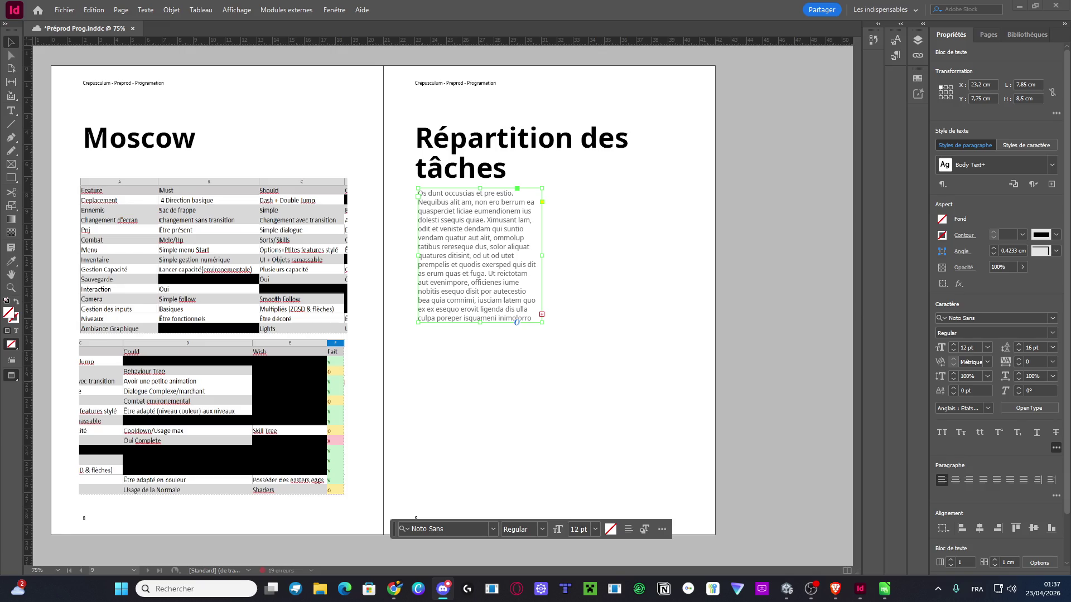
pyautogui.hotkey('alt', 'Tab')
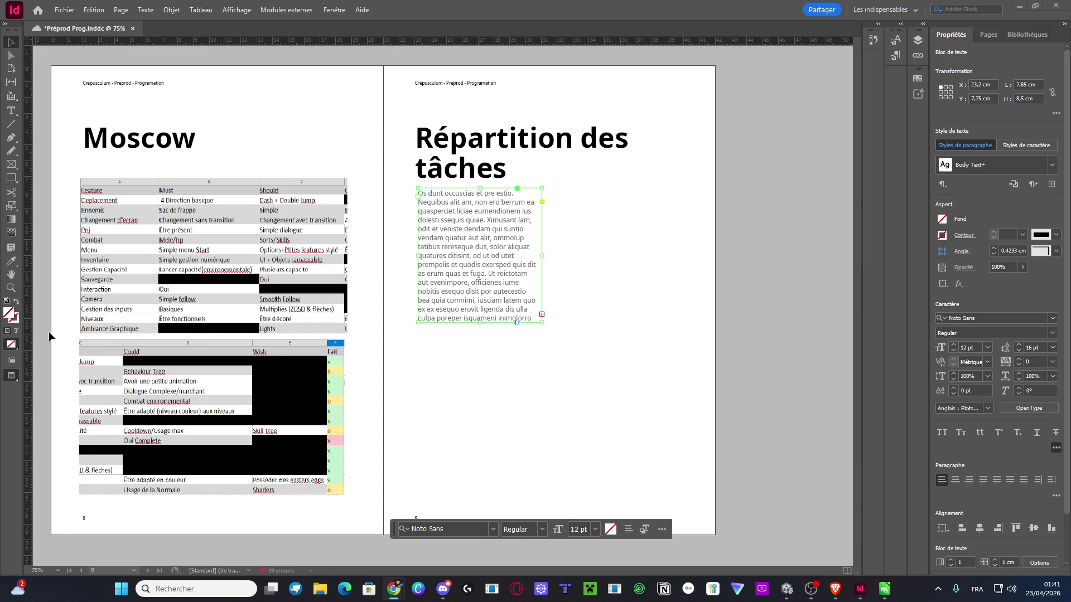
# Select all the placeholder text in the frame under Répartition des tâches
pyautogui.tripleClick(440, 274)
# Paste the programming task list over the placeholder and enlarge the frame to show every task
pyautogui.click(441, 274)
pyautogui.hotkey('ctrl', 'v')
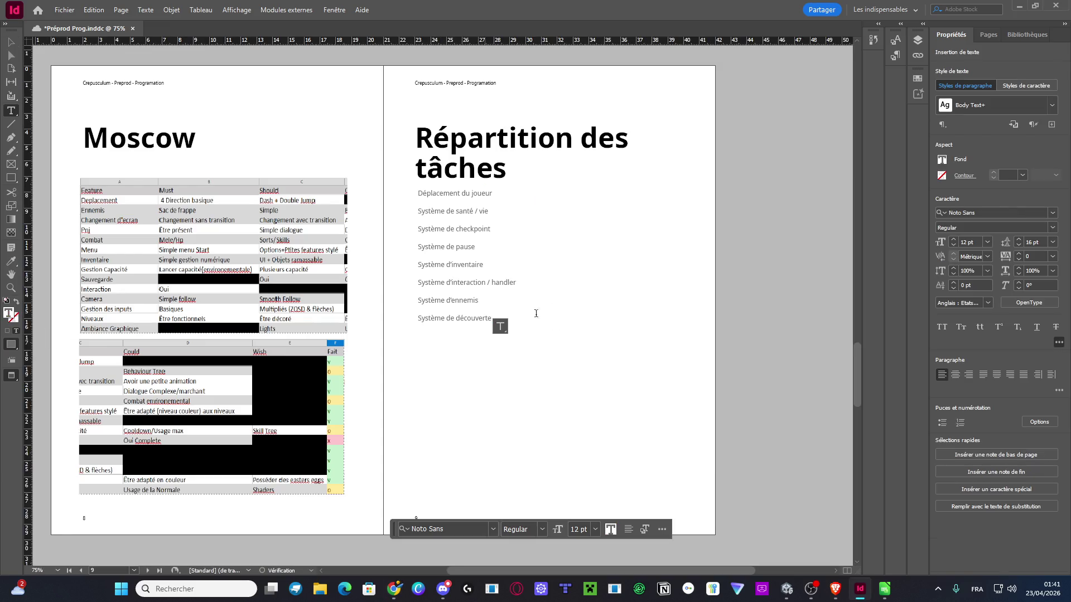
pyautogui.press('Escape')
pyautogui.moveTo(479, 323)
pyautogui.mouseDown()
pyautogui.moveTo(489, 356)
pyautogui.moveTo(481, 500)
pyautogui.mouseUp()
pyautogui.moveTo(540, 349); pyautogui.dragTo(676, 357)
# Append a dash and the programmer's name after Déplacement du joueur, fixing a surname typo
pyautogui.doubleClick(518, 196)
pyautogui.write('- Tylio TARAUY')
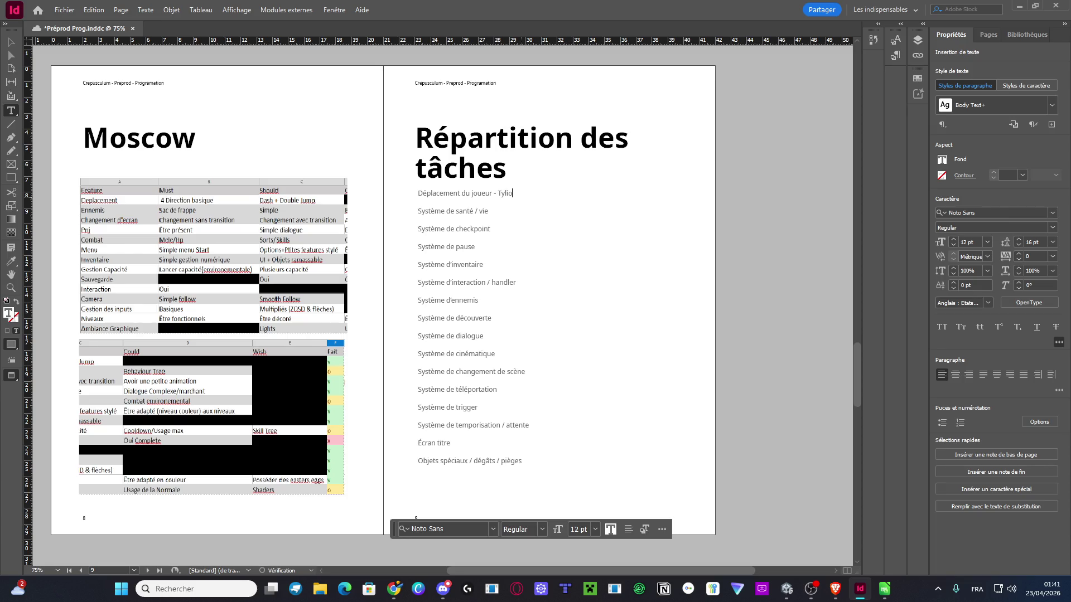
pyautogui.press('BackSpace')
pyautogui.press('BackSpace')
pyautogui.write('D')
pyautogui.moveTo(557, 195); pyautogui.dragTo(485, 194)
pyautogui.click(486, 195)
pyautogui.hotkey('shift', 'End')
pyautogui.click(490, 191)
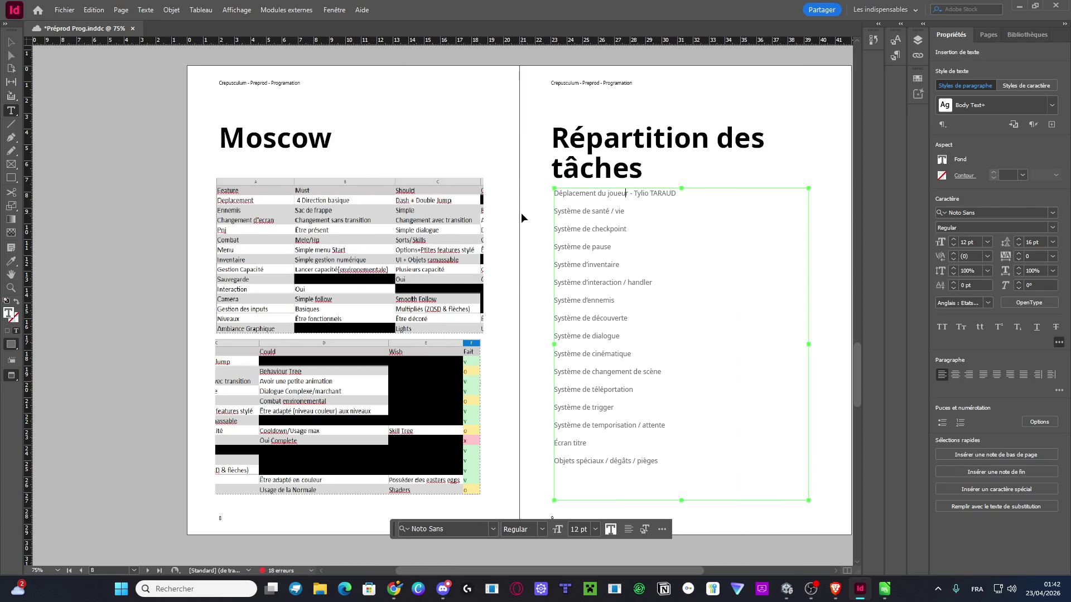
# Add the programmer's name after Système de santé / vie, checkpoint, pause, inventaire and the interaction/handler task
pyautogui.scroll(2, 521, 213)
pyautogui.moveTo(453, 131); pyautogui.dragTo(342, 131)
pyautogui.click(369, 163)
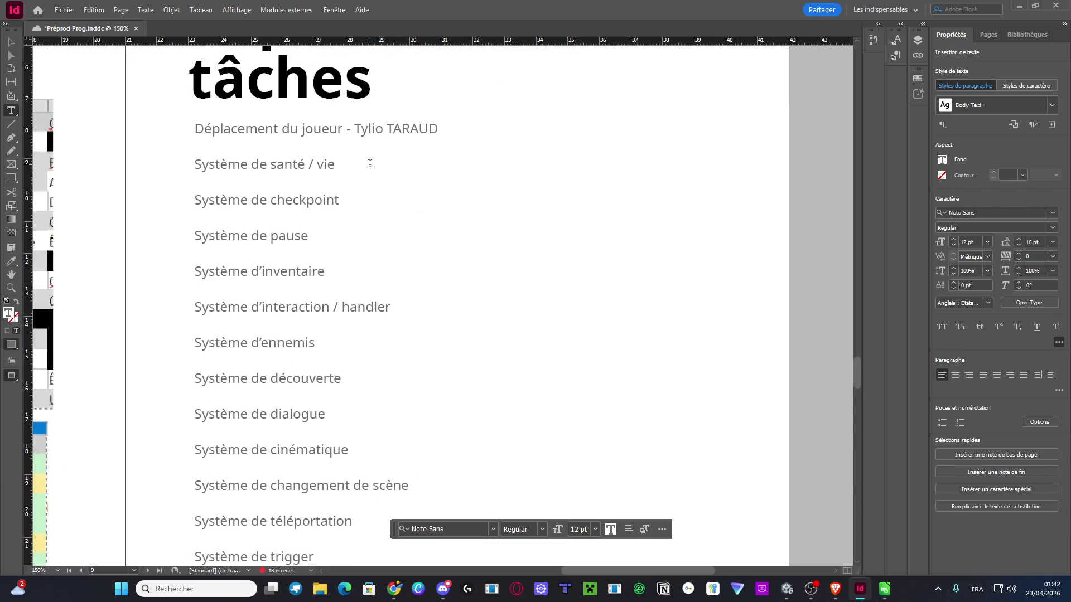
pyautogui.hotkey('ctrl', 'v')
pyautogui.click(370, 198)
pyautogui.hotkey('ctrl', 'v')
pyautogui.click(334, 236)
pyautogui.hotkey('ctrl', 'v')
pyautogui.click(352, 272)
pyautogui.hotkey('ctrl', 'v')
pyautogui.click(423, 308)
pyautogui.hotkey('ctrl', 'v')
# Add the programmer's name after Système d'ennemis, découverte, dialogue and changement de scène
pyautogui.click(346, 342)
pyautogui.hotkey('ctrl', 'v')
pyautogui.hotkey('ctrl', 'z')
pyautogui.hotkey('ctrl', 'v')
pyautogui.click(369, 385)
pyautogui.hotkey('ctrl', 'v')
pyautogui.click(343, 417)
pyautogui.hotkey('ctrl', 'v')
pyautogui.click(446, 486)
pyautogui.hotkey('ctrl', 'v')
# Credit téléportation, trigger, temporisation, Écran titre and Objets spéciaux too, then start a new line
pyautogui.scroll(-3, 447, 447)
pyautogui.click(397, 393)
pyautogui.hotkey('ctrl', 'v')
pyautogui.click(359, 433)
pyautogui.hotkey('ctrl', 'v')
pyautogui.click(446, 466)
pyautogui.hotkey('ctrl', 'v')
pyautogui.click(327, 495)
pyautogui.hotkey('ctrl', 'v')
pyautogui.scroll(-4, 439, 384)
pyautogui.click(443, 370)
pyautogui.hotkey('ctrl', 'v')
pyautogui.press('Return')
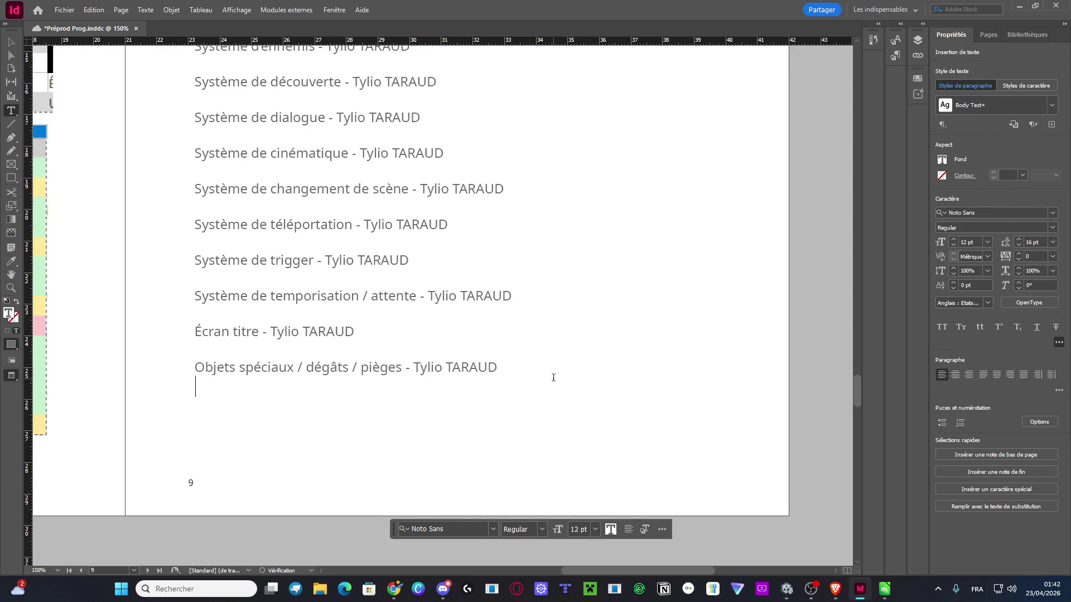
# Add the task 'Nourrir l'équipe de prod' with the programmer's name and save the document
pyautogui.write('No')
pyautogui.write("urrir l'équip")
pyautogui.write('e de prod')
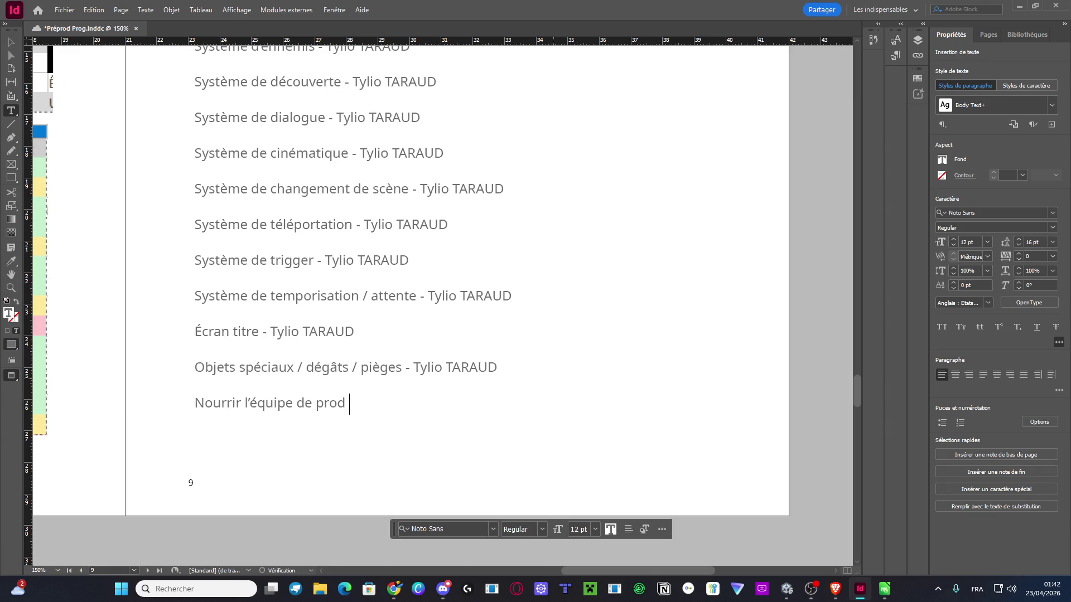
pyautogui.hotkey('ctrl', 'v')
pyautogui.press('BackSpace')
pyautogui.press('BackSpace')
pyautogui.press('BackSpace')
pyautogui.press('BackSpace')
pyautogui.press('BackSpace')
pyautogui.press('BackSpace')
pyautogui.hotkey('ctrl', 'v')
pyautogui.hotkey('ctrl', 's')
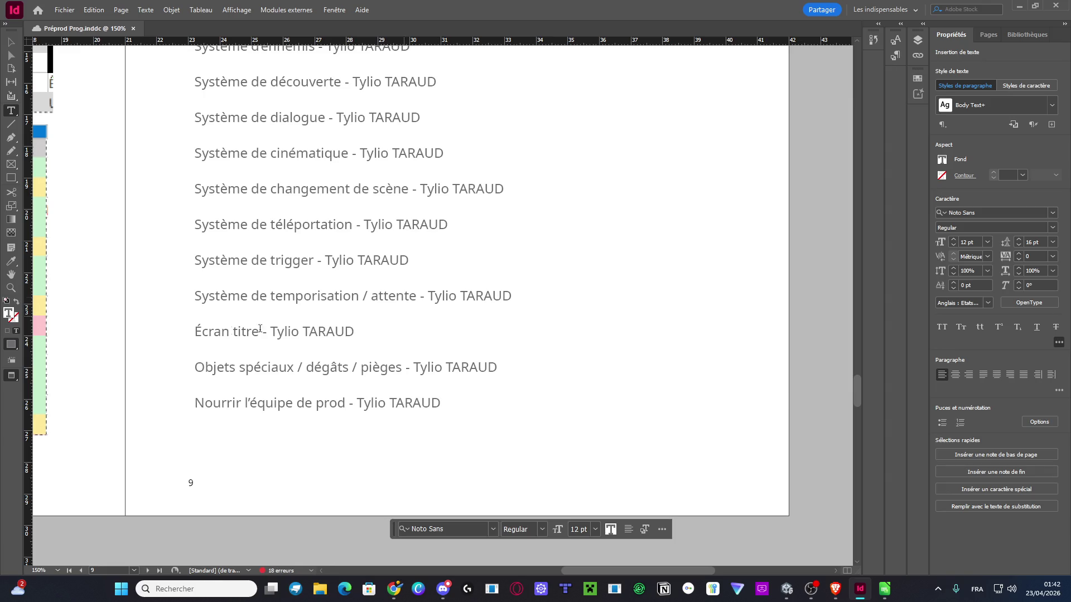
# Add an unassigned 'Musiques' line at the end of the task list
pyautogui.press('Return')
pyautogui.write('Musiques')
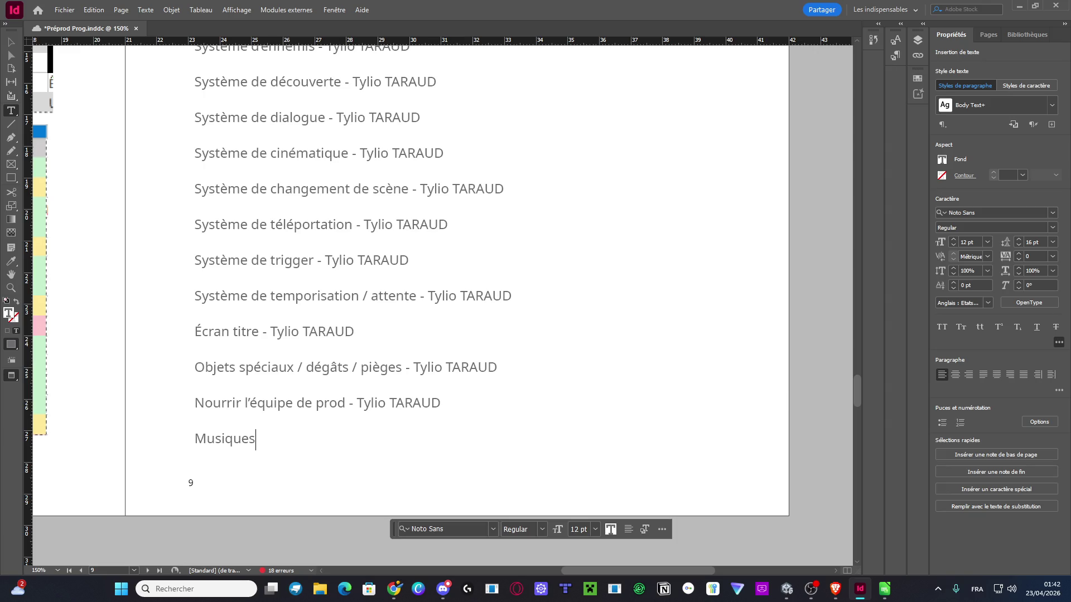
pyautogui.hotkey('alt', 'Tab')
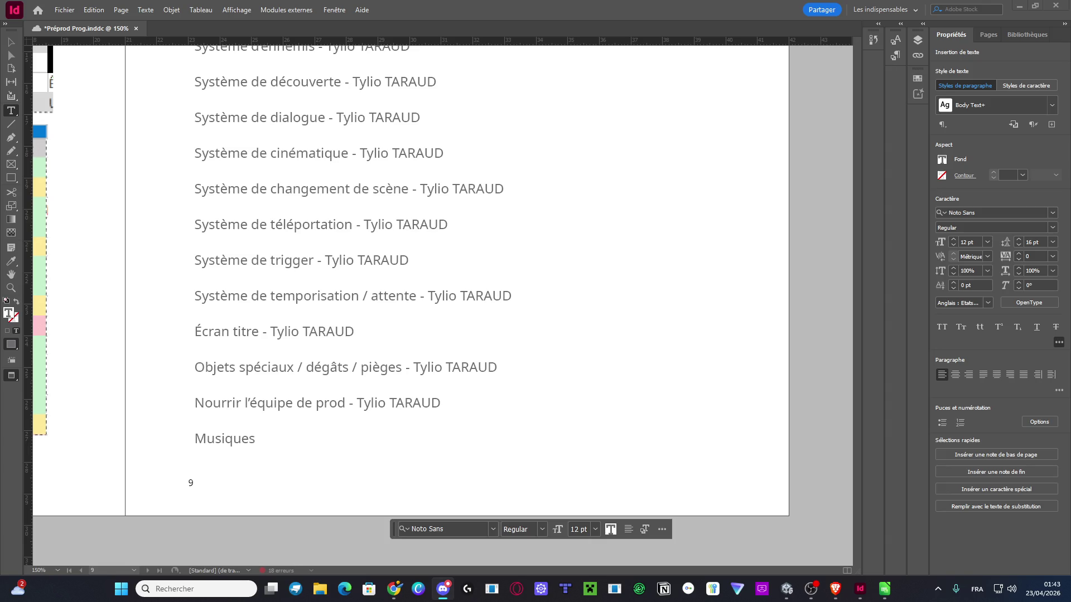
pyautogui.click(281, 439)
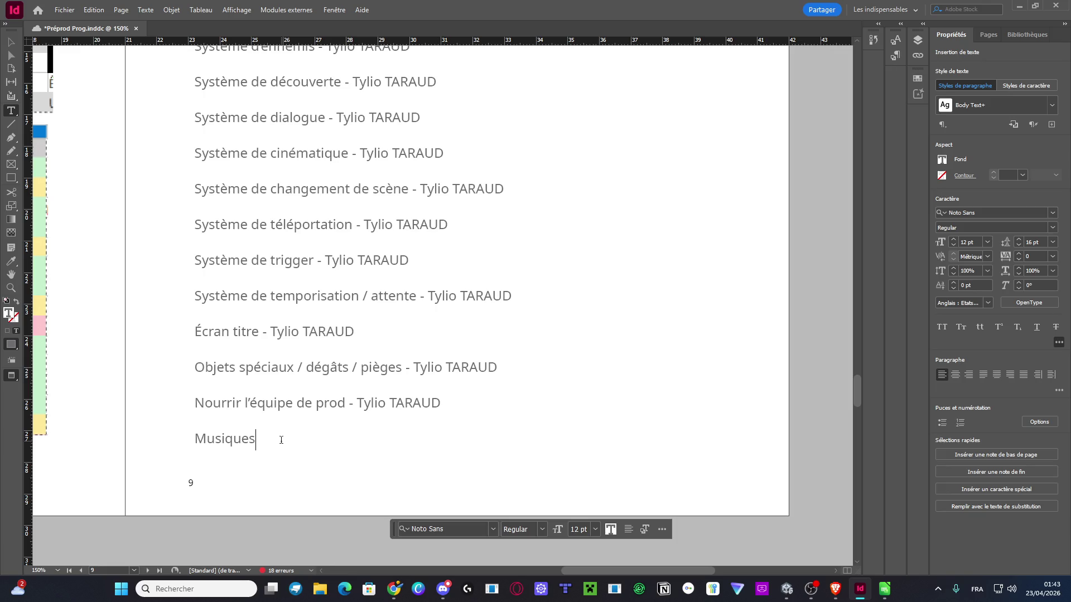
# Save the document, whose task list now ends with 'Musiques'
pyautogui.hotkey('ctrl', 's')
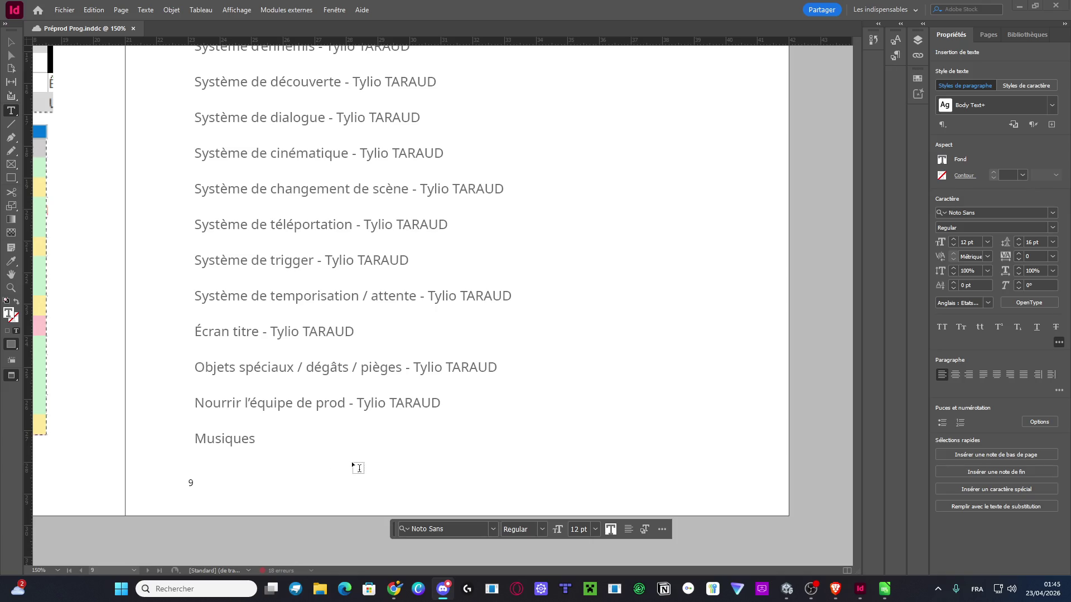
# Append a dash and the composer's name after 'Musiques', correcting the wrongly typed name
pyautogui.click(315, 442)
pyautogui.write('- Lilian')
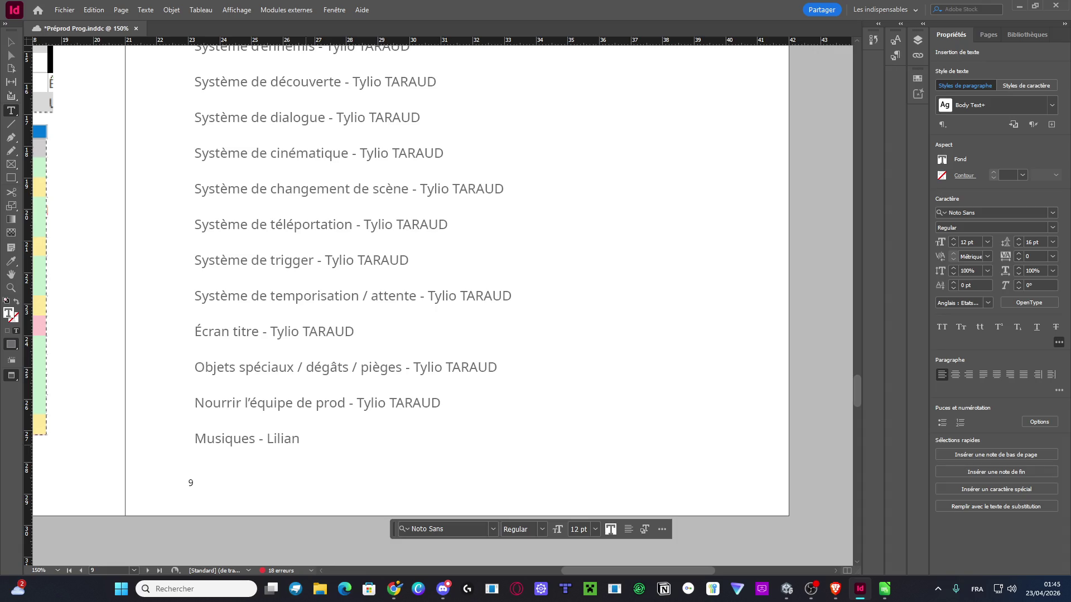
pyautogui.press('BackSpace')
pyautogui.press('BackSpace')
pyautogui.press('BackSpace')
pyautogui.press('BackSpace')
pyautogui.write('Nokuni')
pyautogui.press('Escape')
pyautogui.scroll(-5, 490, 307)
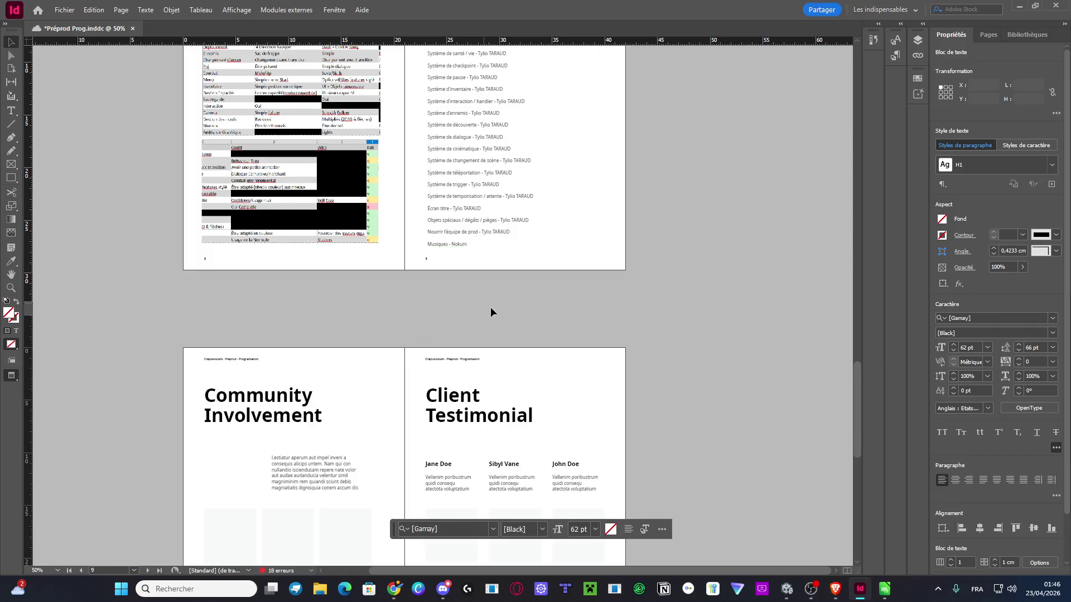
# Delete the Community Involvement and Client Testimonial pages (spread 10-11) from the Pages panel
pyautogui.click(490, 308)
pyautogui.scroll(-2, 524, 357)
pyautogui.click(990, 37)
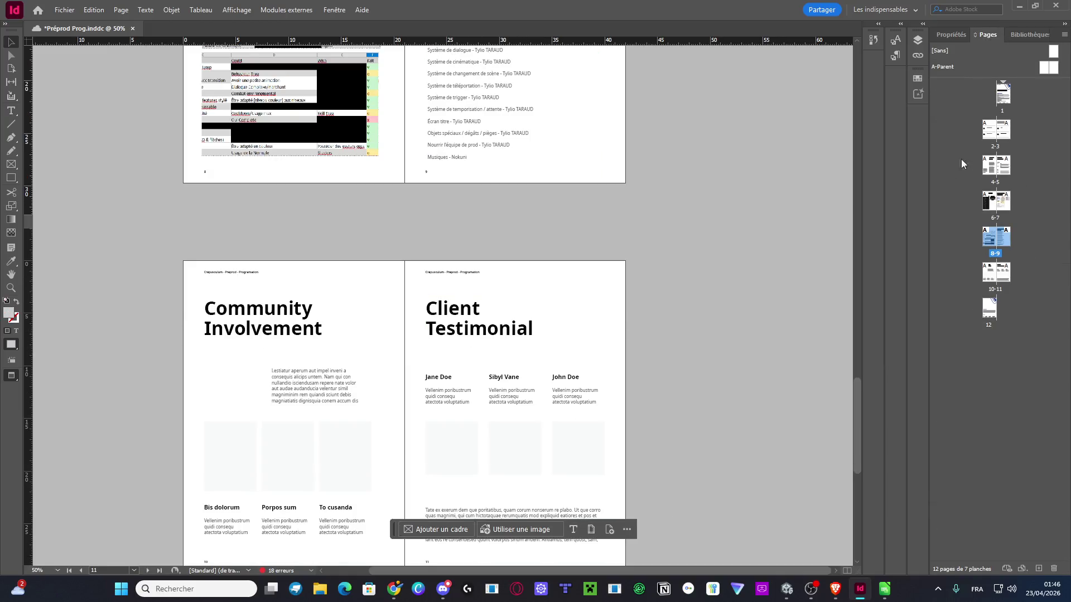
pyautogui.keyDown('shift'); pyautogui.click(991, 308); pyautogui.keyUp('shift')
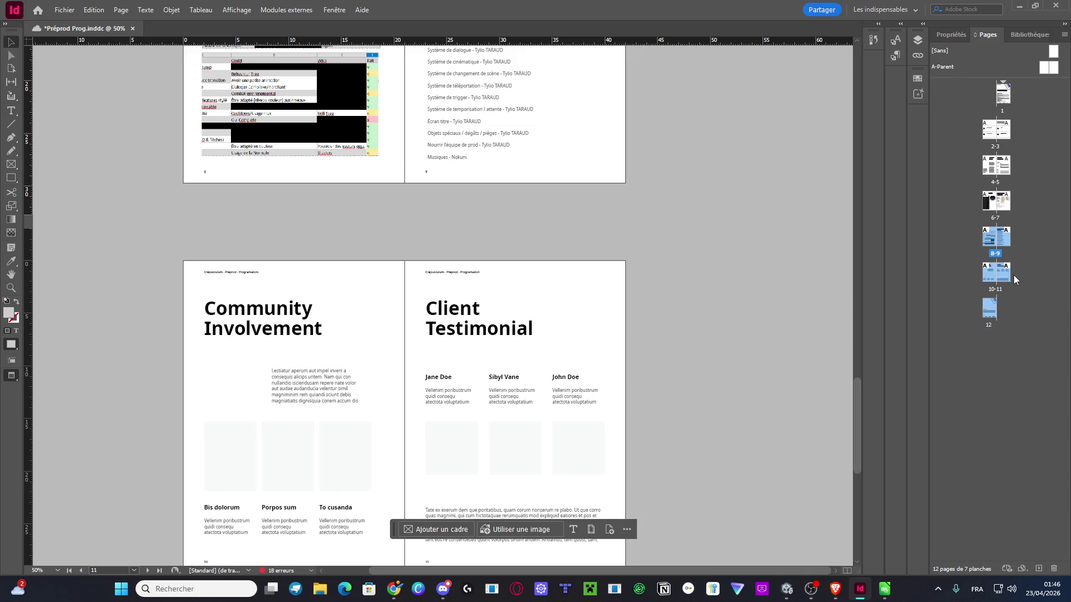
pyautogui.click(1035, 265)
pyautogui.click(1003, 239)
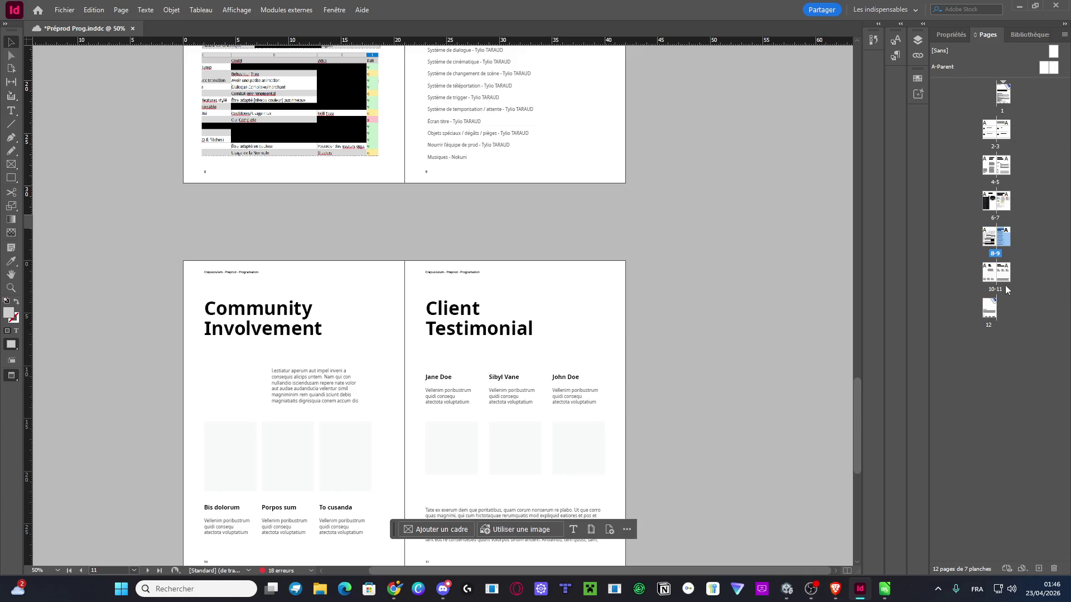
pyautogui.keyDown('shift'); pyautogui.click(997, 273); pyautogui.keyUp('shift')
pyautogui.keyDown('shift'); pyautogui.click(1003, 246); pyautogui.keyUp('shift')
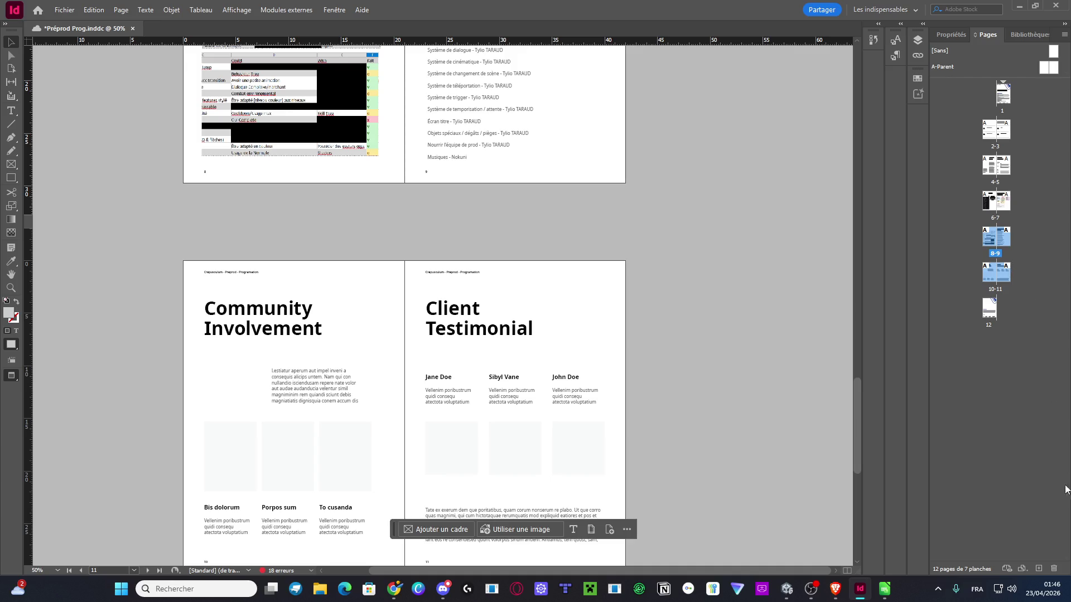
pyautogui.click(1054, 574)
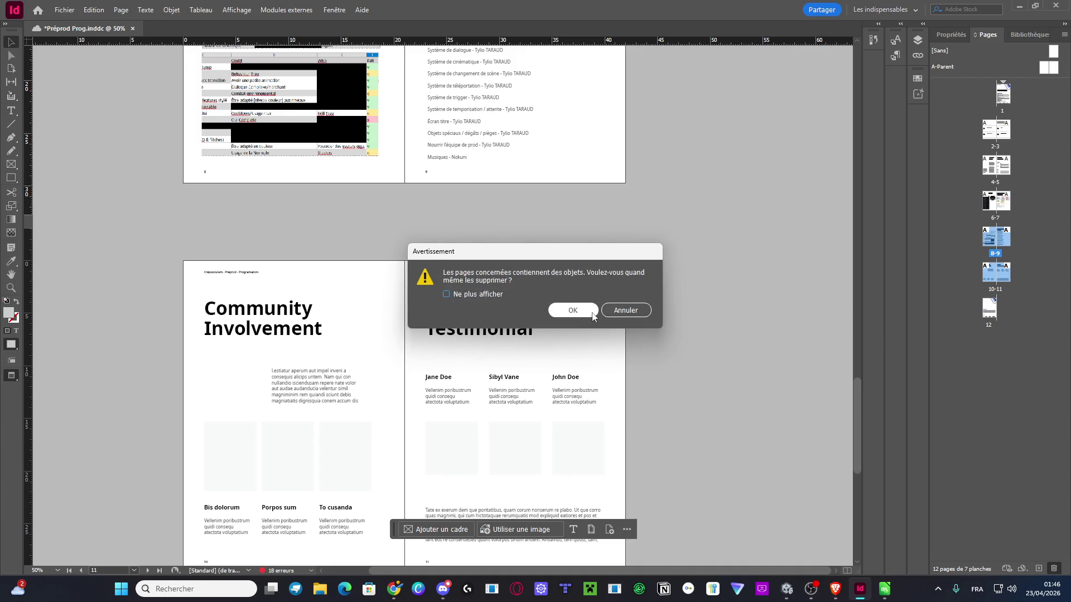
pyautogui.press('Return')
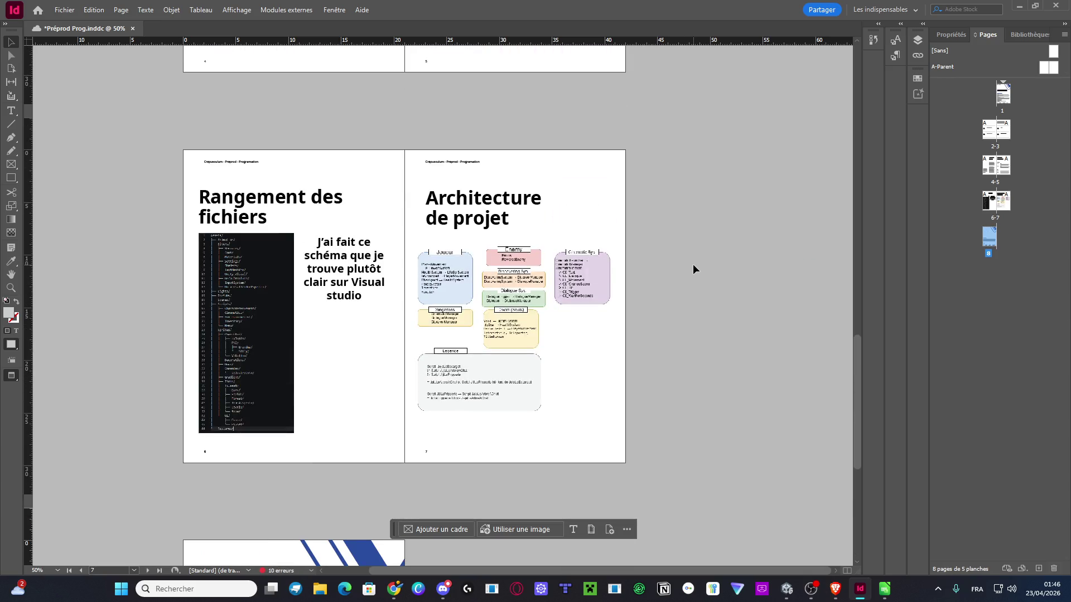
pyautogui.hotkey('ctrl', 'z')
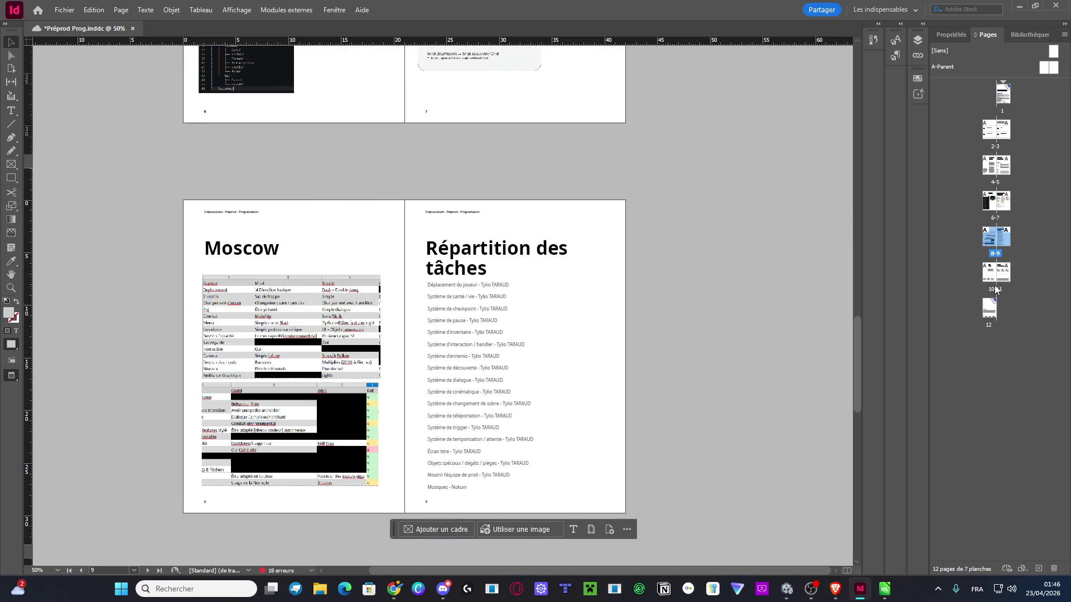
pyautogui.doubleClick(999, 274)
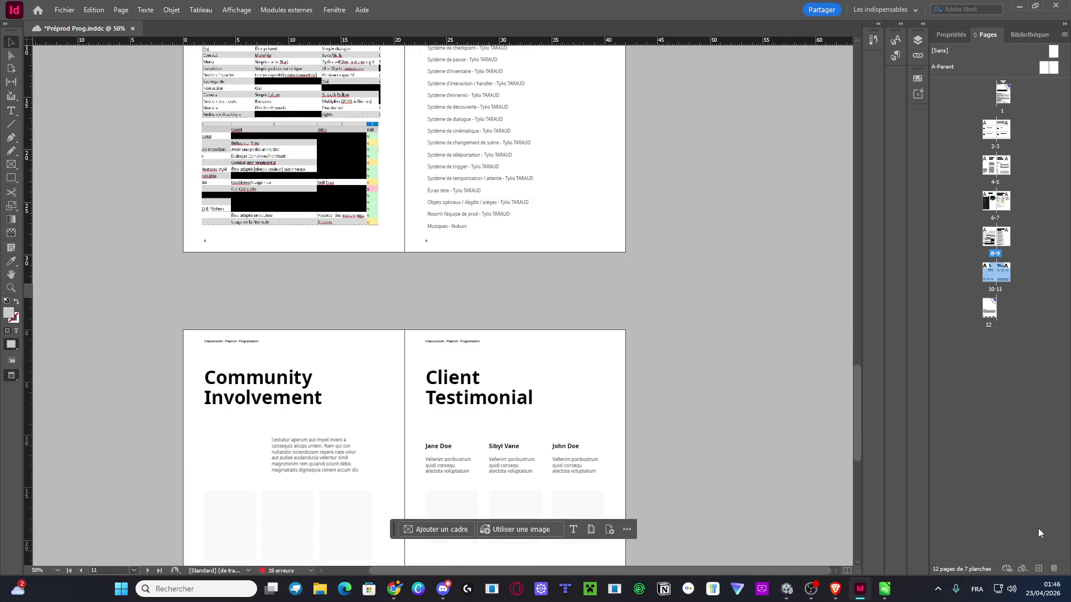
pyautogui.click(1054, 568)
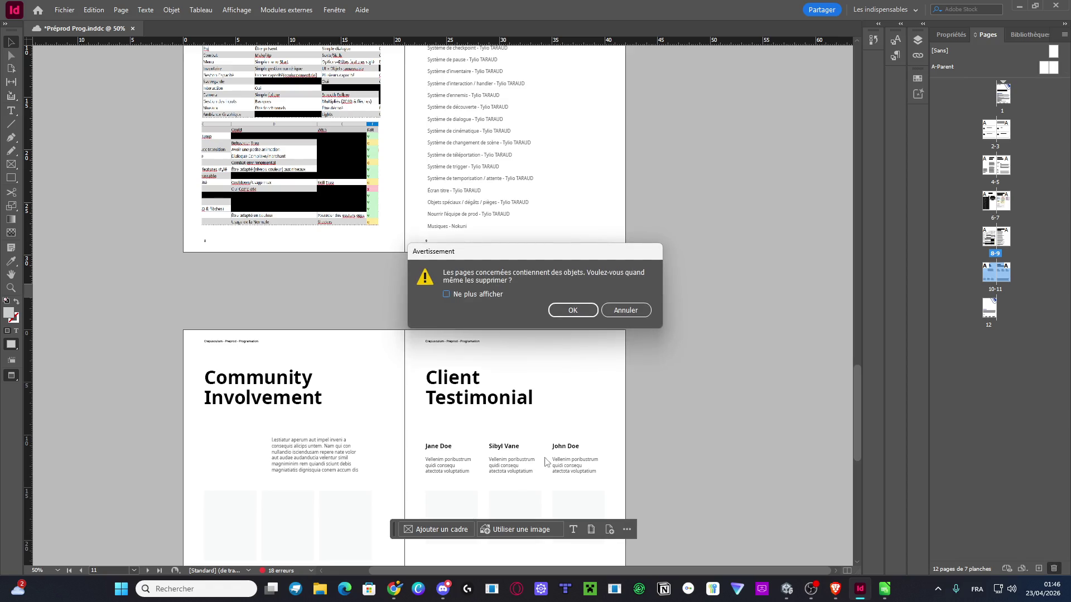
pyautogui.click(553, 310)
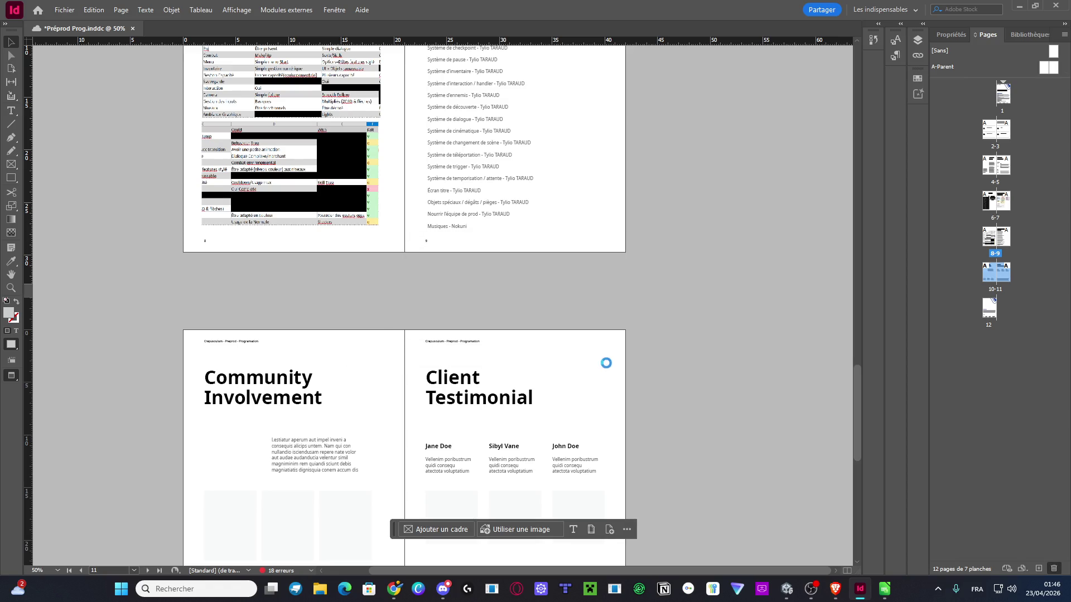
pyautogui.scroll(-10, 633, 343)
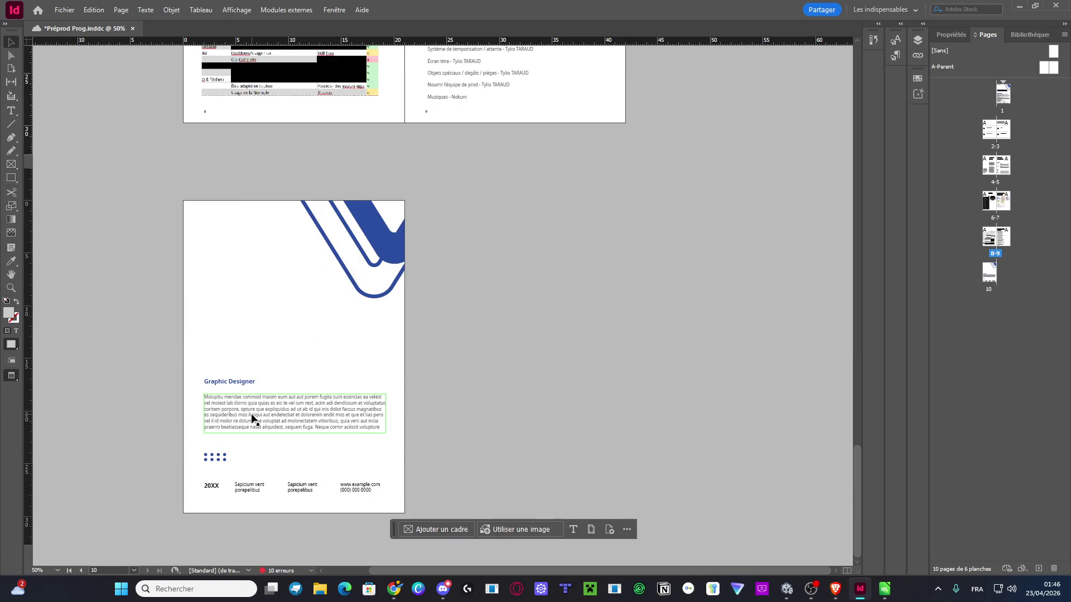
# Remove the last page's body text frame and retitle its heading 'Merci !'
pyautogui.click(255, 417)
pyautogui.press('Delete')
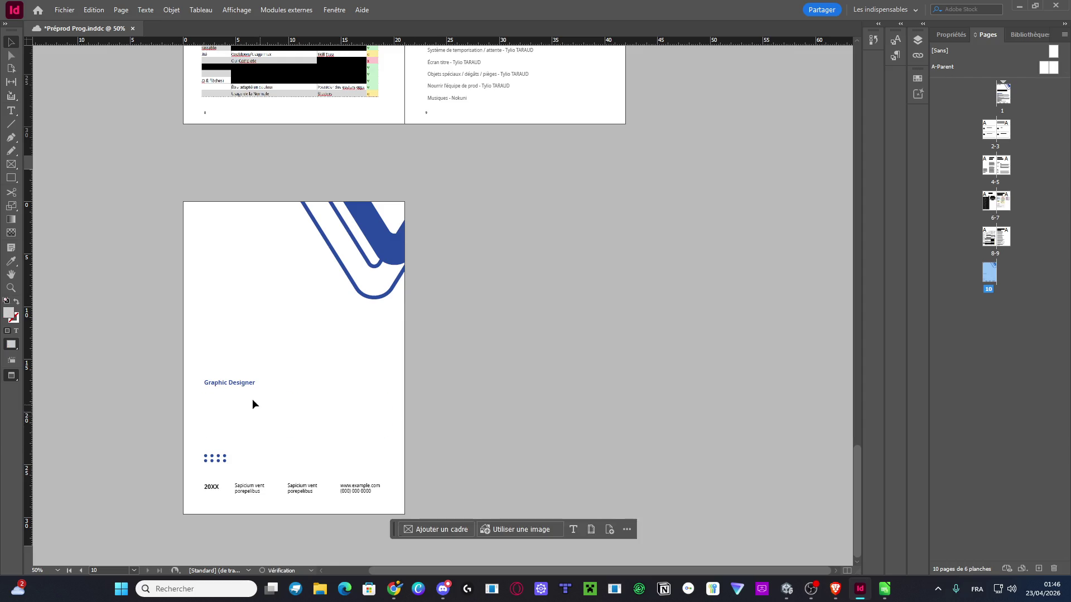
pyautogui.tripleClick(257, 384)
pyautogui.write('Merci !')
# Delete the middle footer text frame on the closing page
pyautogui.press('Escape')
pyautogui.click(232, 477)
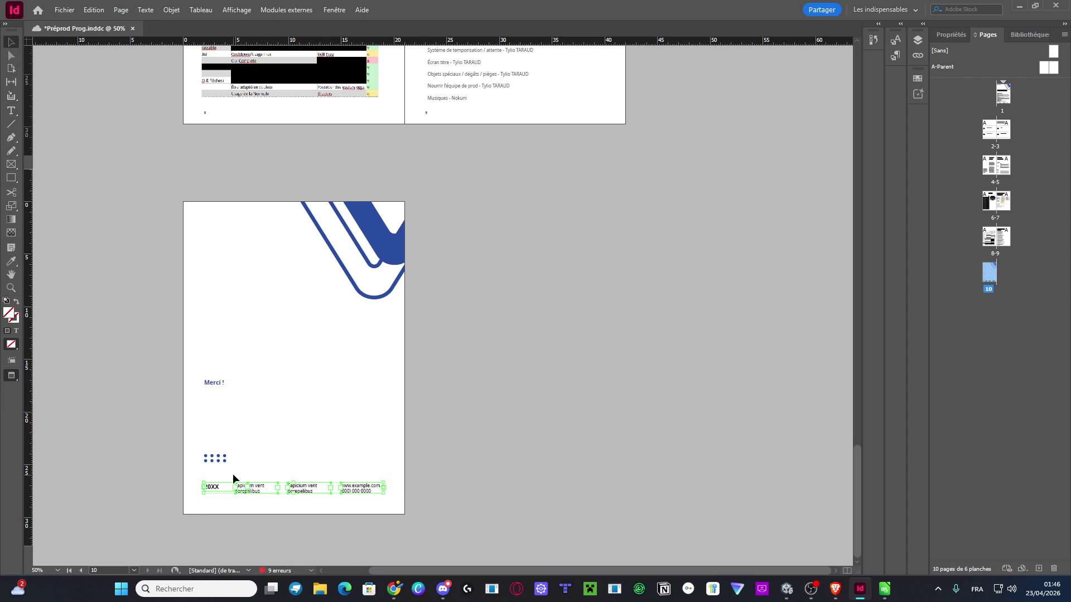
pyautogui.moveTo(397, 493); pyautogui.dragTo(234, 484)
pyautogui.click(352, 470)
pyautogui.click(325, 493)
pyautogui.press('Delete')
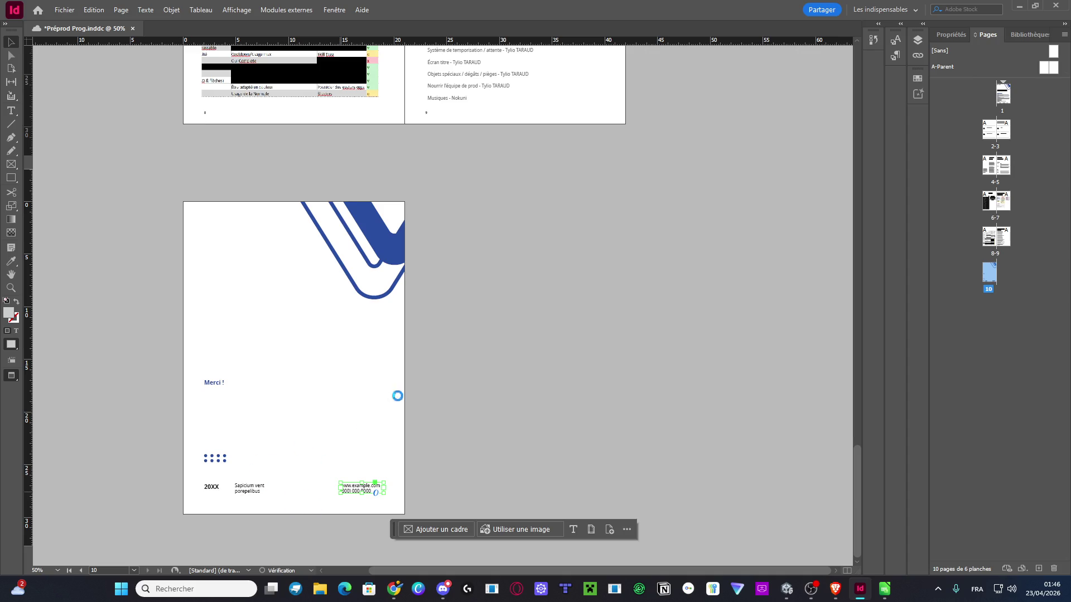
pyautogui.press('XF86AudioRaiseVolume')
pyautogui.click(860, 589)
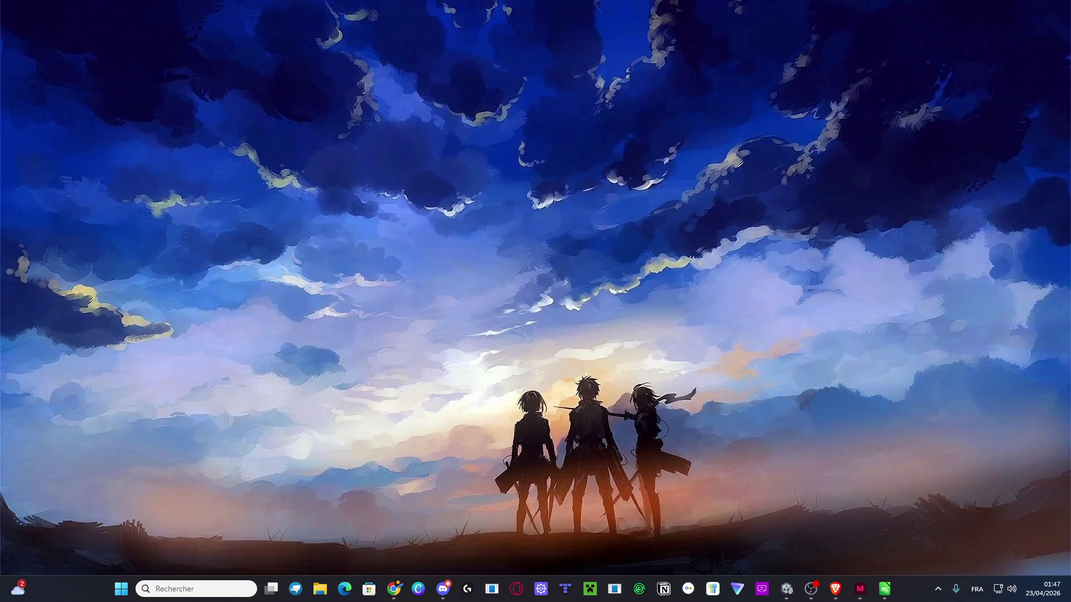
pyautogui.click(860, 589)
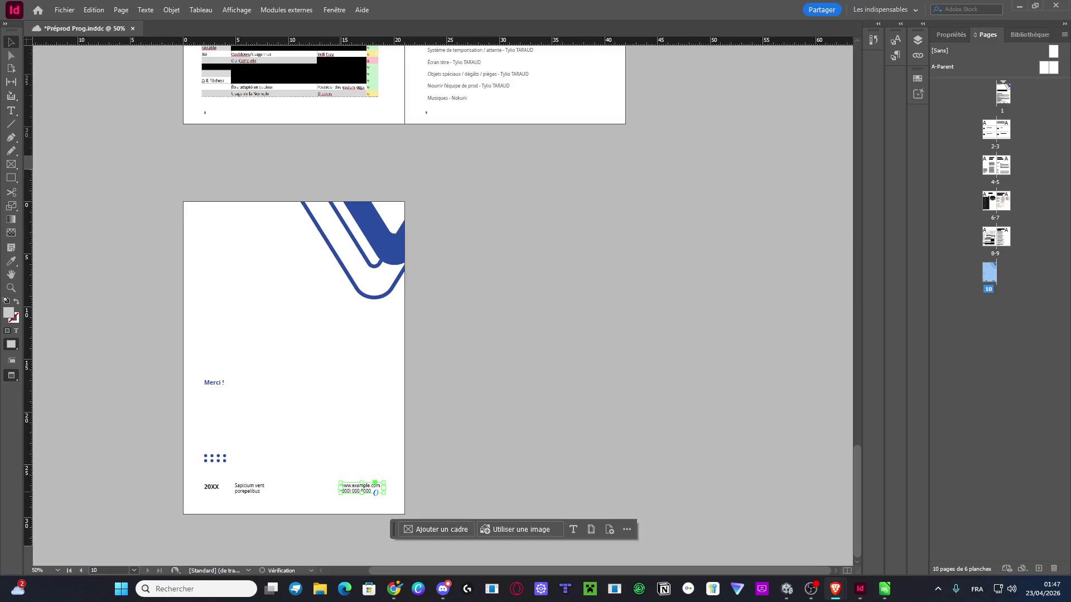
pyautogui.hotkey('alt', 'Tab')
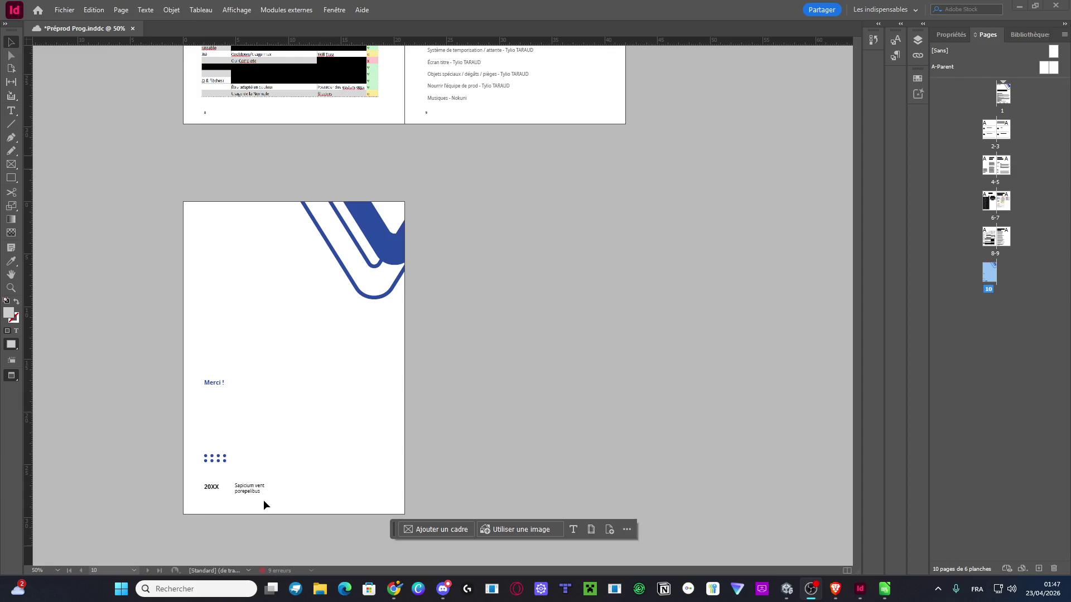
# Delete the leftover footer text frame and the row of blue dots
pyautogui.click(256, 487)
pyautogui.press('Delete')
pyautogui.click(214, 458)
pyautogui.press('Delete')
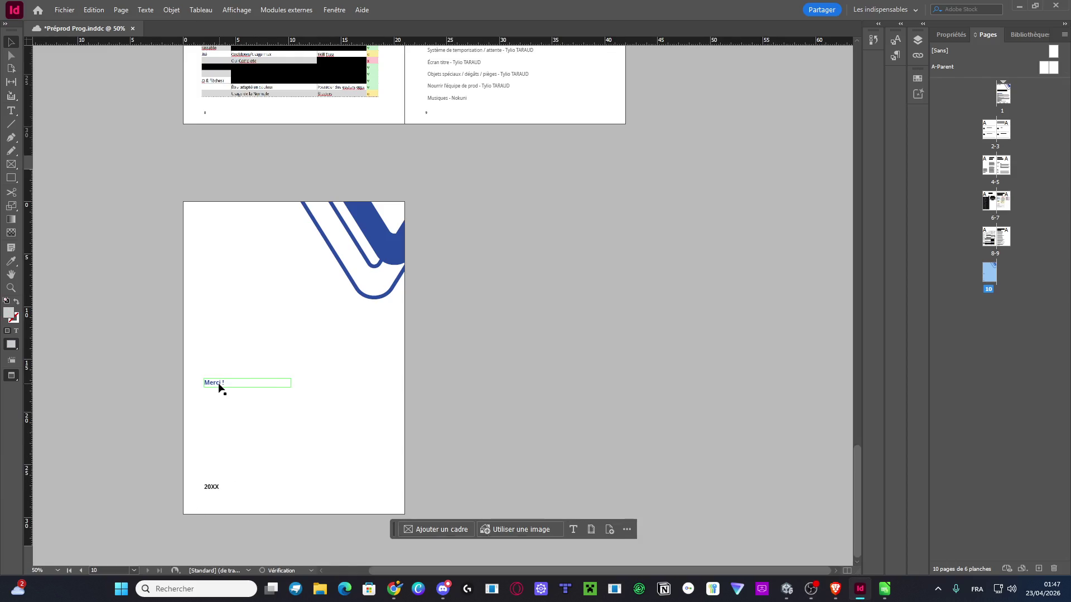
# Make the 'Merci !' frame taller and set its font size to 60 pt
pyautogui.click(218, 385)
pyautogui.moveTo(248, 387); pyautogui.dragTo(287, 447)
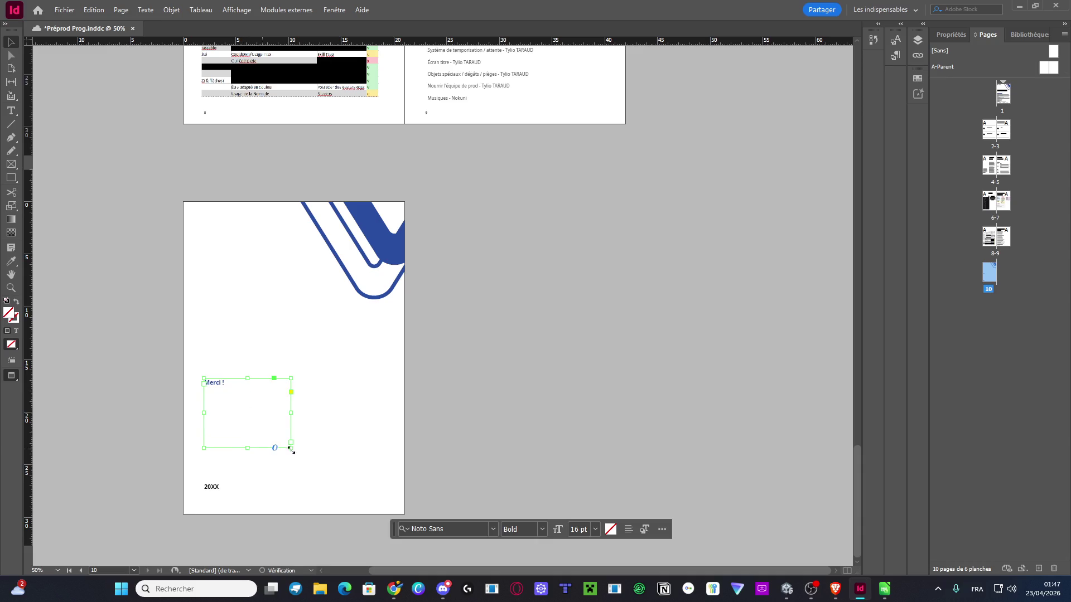
pyautogui.click(938, 42)
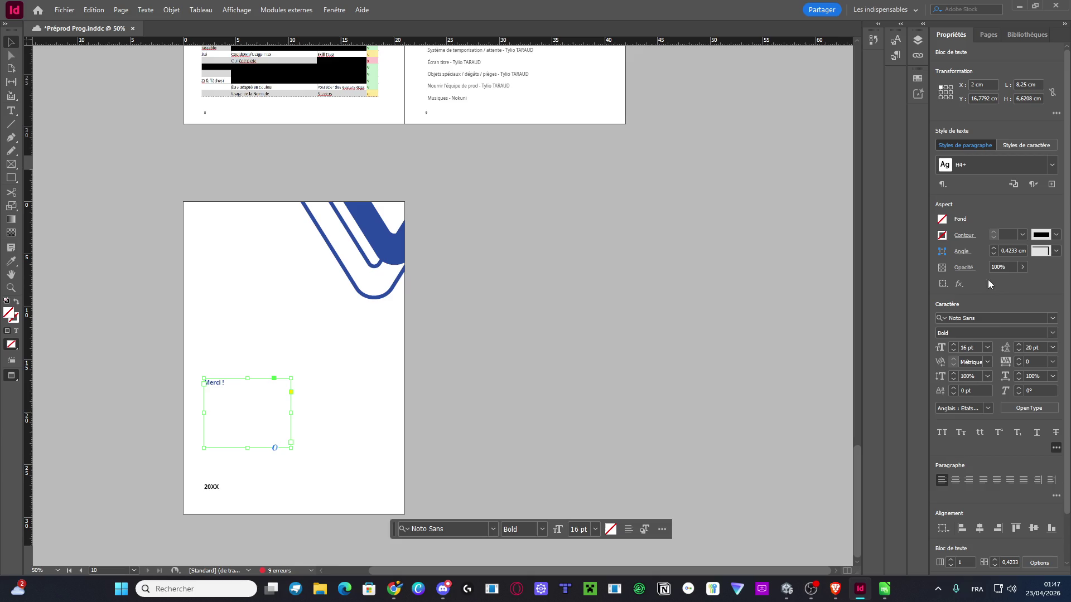
pyautogui.click(987, 348)
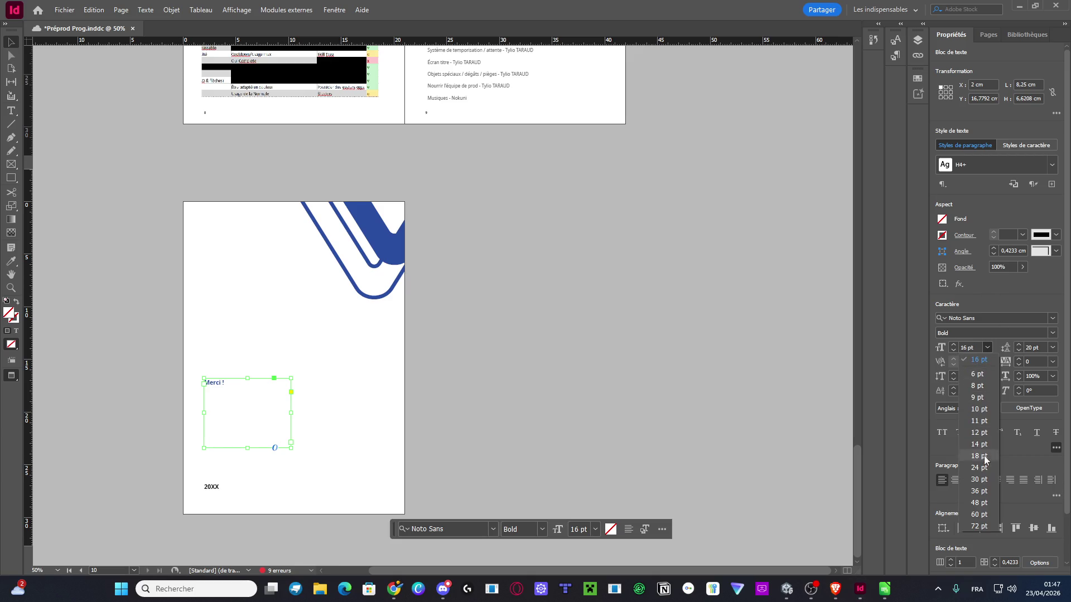
pyautogui.click(984, 494)
pyautogui.click(987, 348)
pyautogui.click(979, 500)
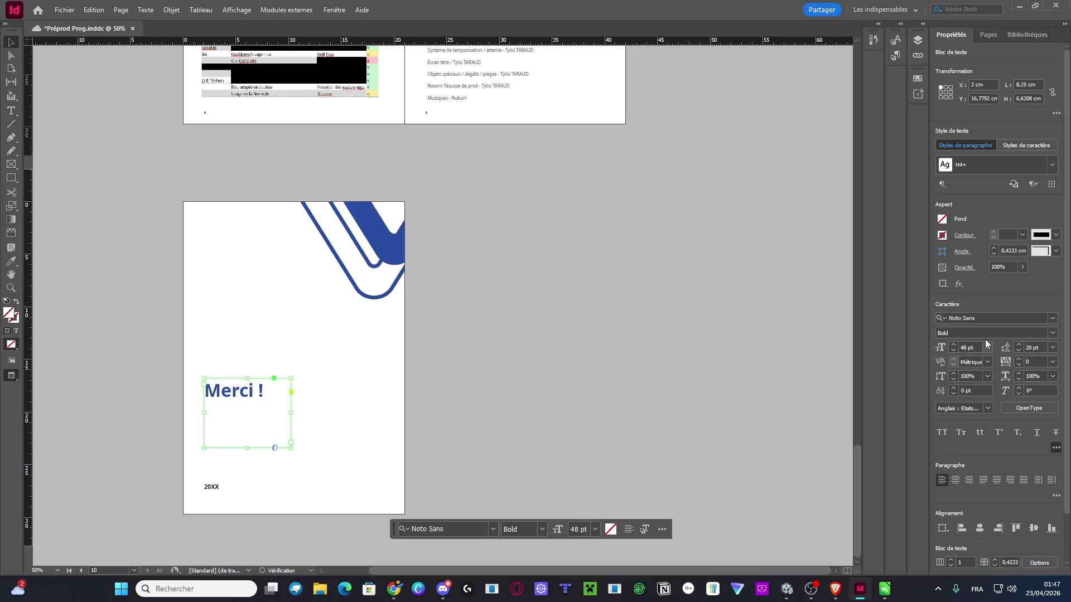
pyautogui.click(986, 348)
pyautogui.click(976, 514)
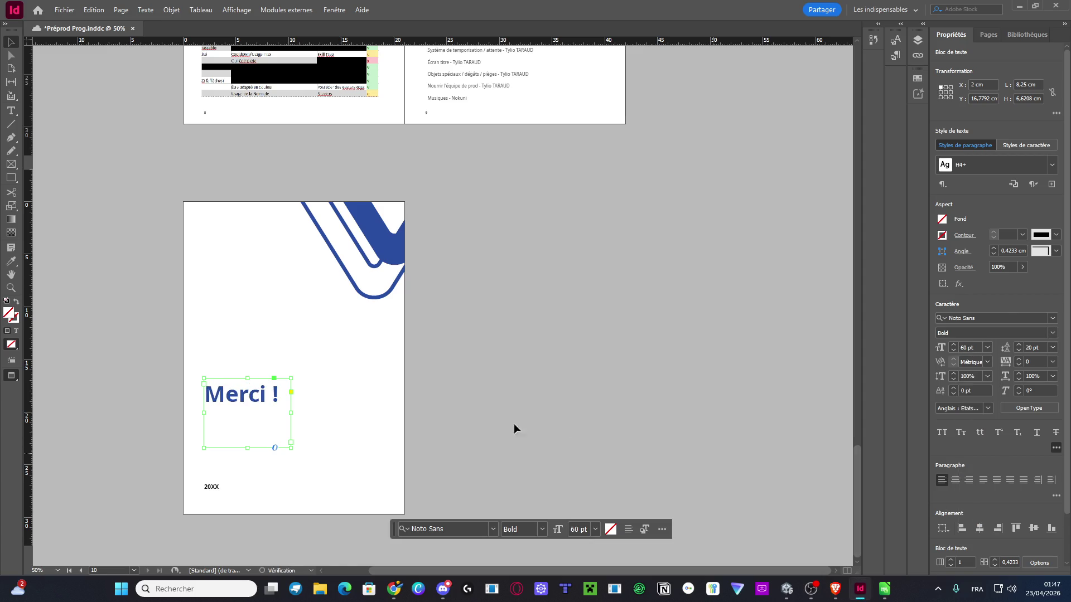
pyautogui.click(480, 406)
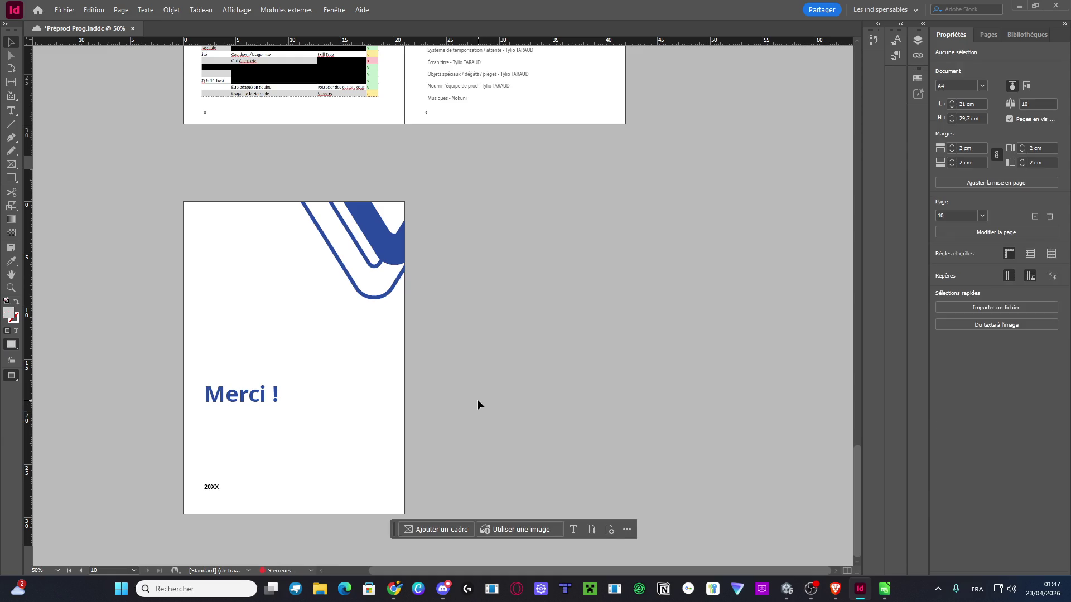
# Change the 20XX date to 2026 and save the document
pyautogui.doubleClick(215, 487)
pyautogui.hotkey('shift', 'End')
pyautogui.press('BackSpace')
pyautogui.write('26')
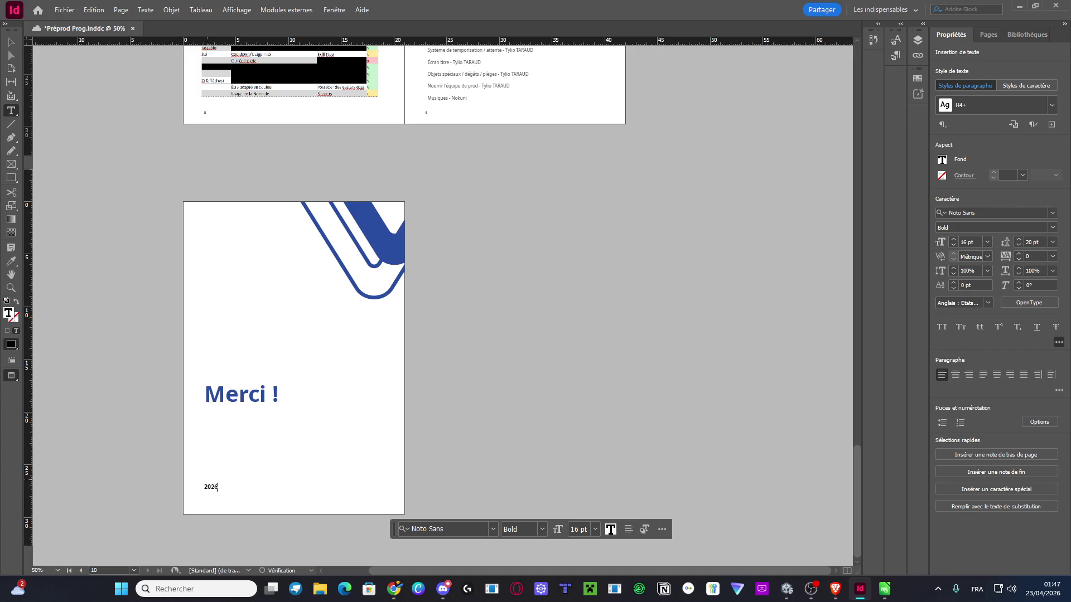
pyautogui.click(11, 42)
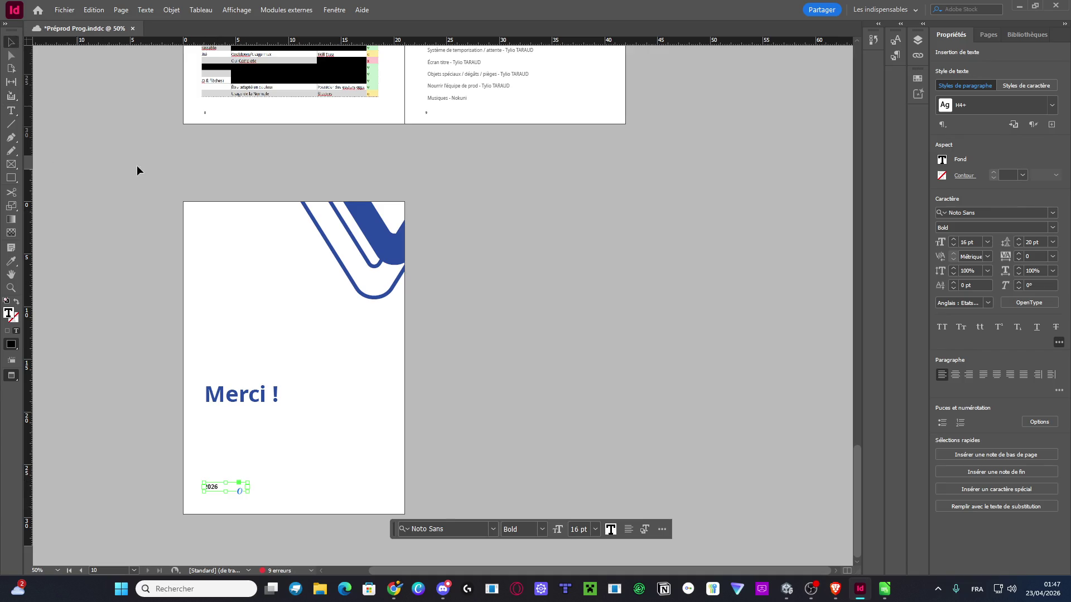
pyautogui.click(189, 253)
pyautogui.hotkey('ctrl', 's')
# Zoom out to about 25% so several Préprod Prog spreads show together
pyautogui.scroll(5, 189, 253)
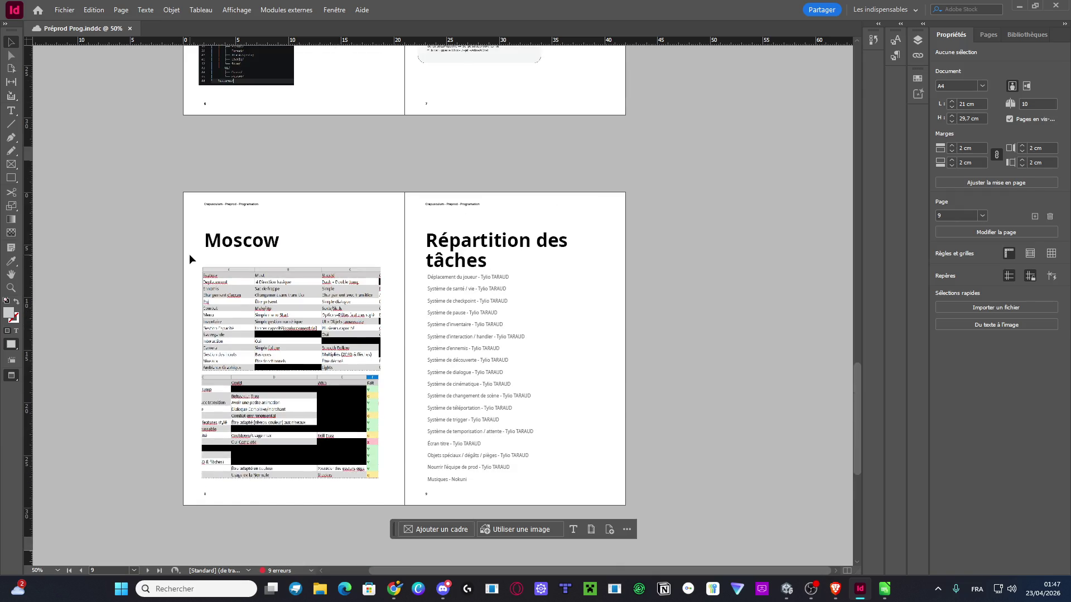
pyautogui.hscroll(-3, 370, 311)
pyautogui.scroll(2, 463, 333)
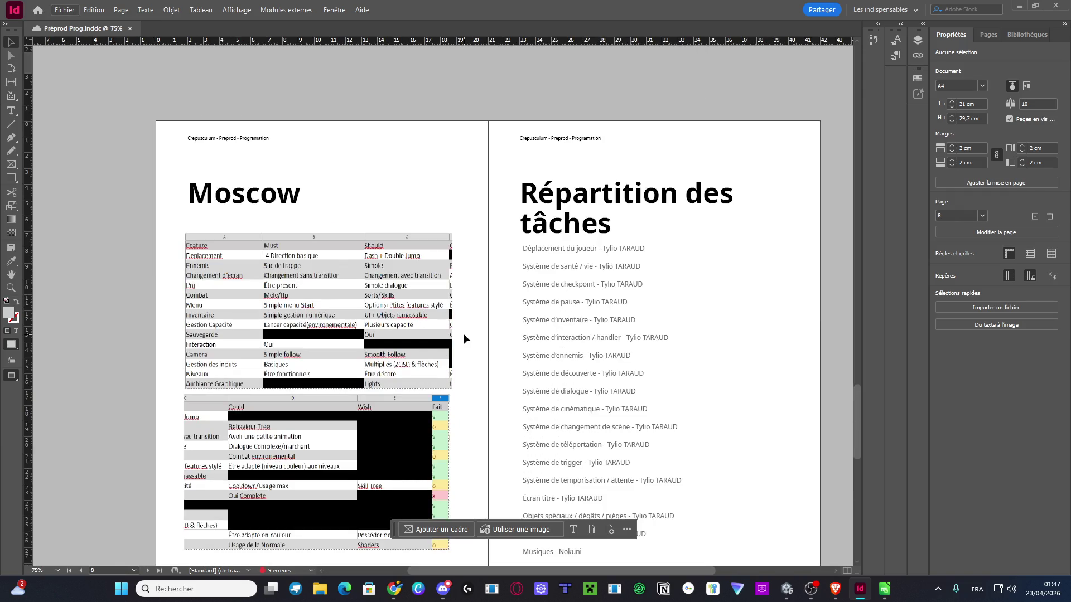
pyautogui.scroll(-3, 482, 371)
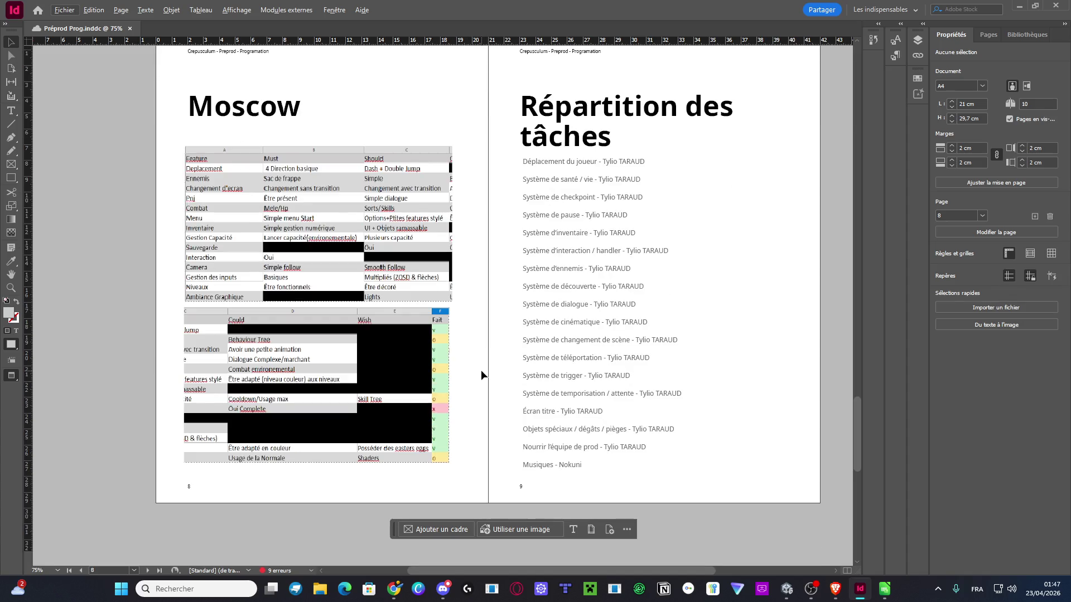
pyautogui.scroll(15, 481, 370)
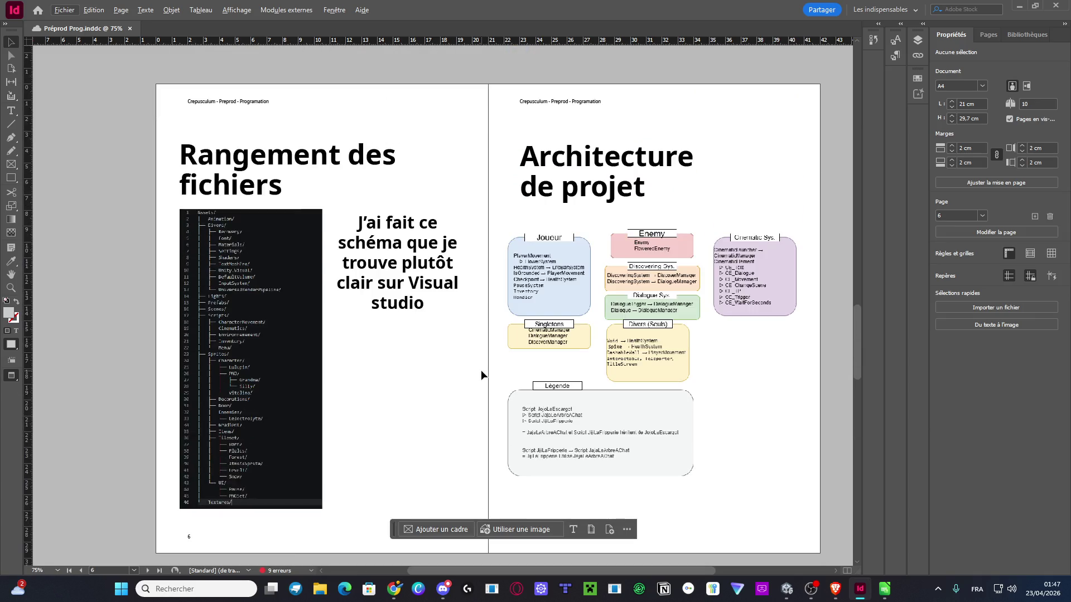
pyautogui.scroll(12, 480, 369)
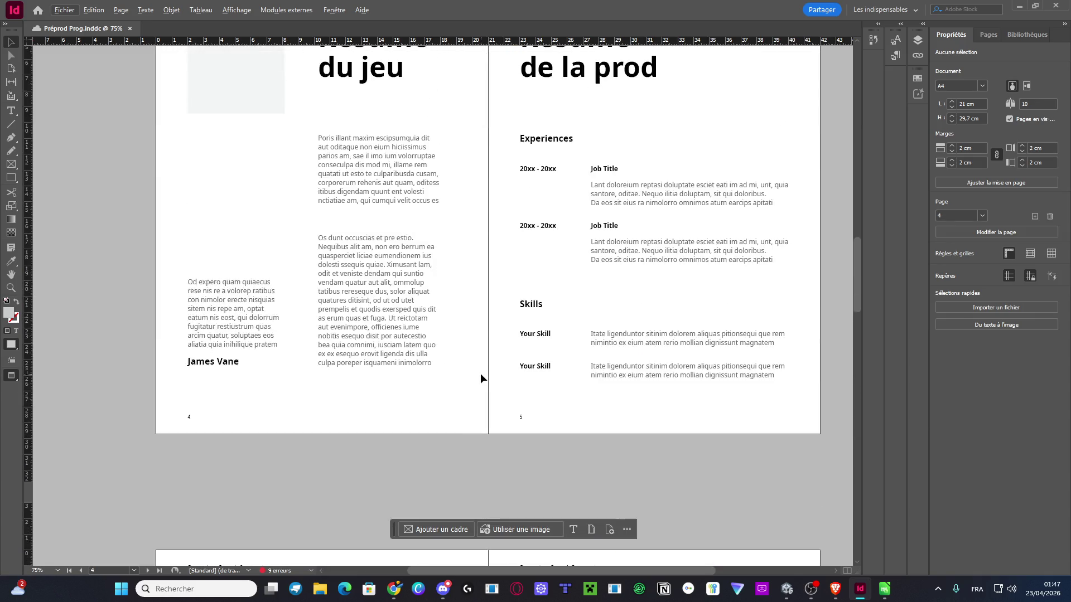
pyautogui.hscroll(2, 480, 382)
pyautogui.scroll(-2, 480, 382)
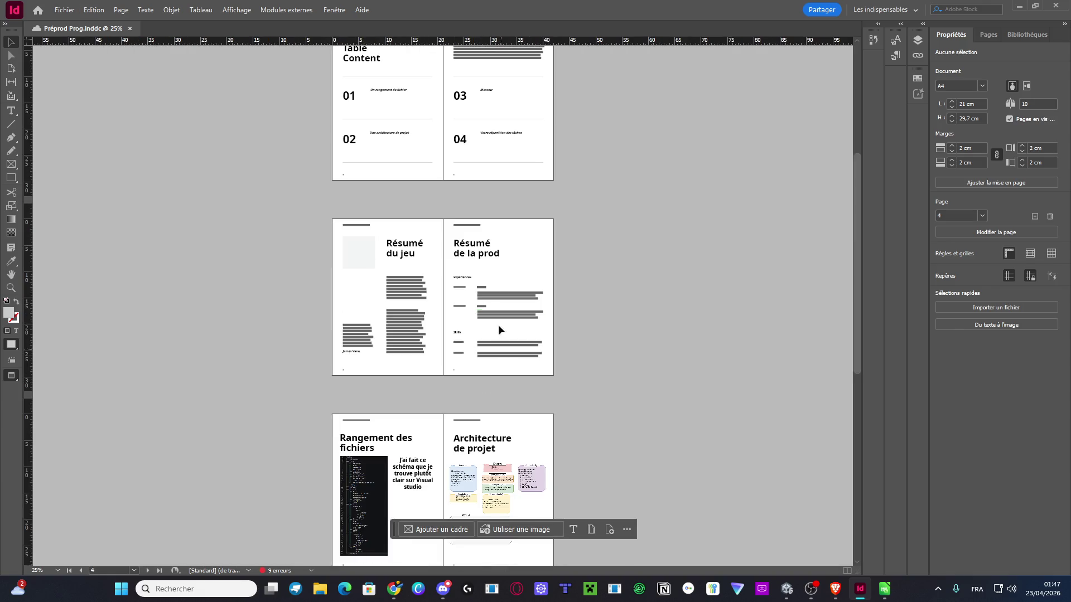
pyautogui.scroll(1, 498, 325)
pyautogui.scroll(1, 714, 227)
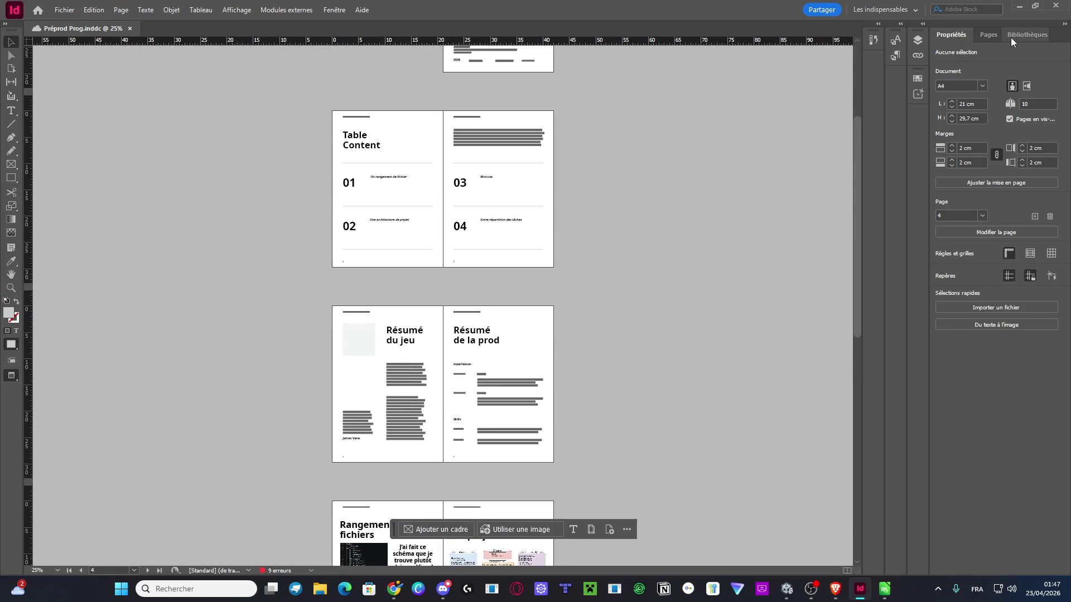
# Delete spread 4-5 (Résumé du jeu / Résumé de la prod), leaving 8 pages
pyautogui.click(989, 35)
pyautogui.click(998, 182)
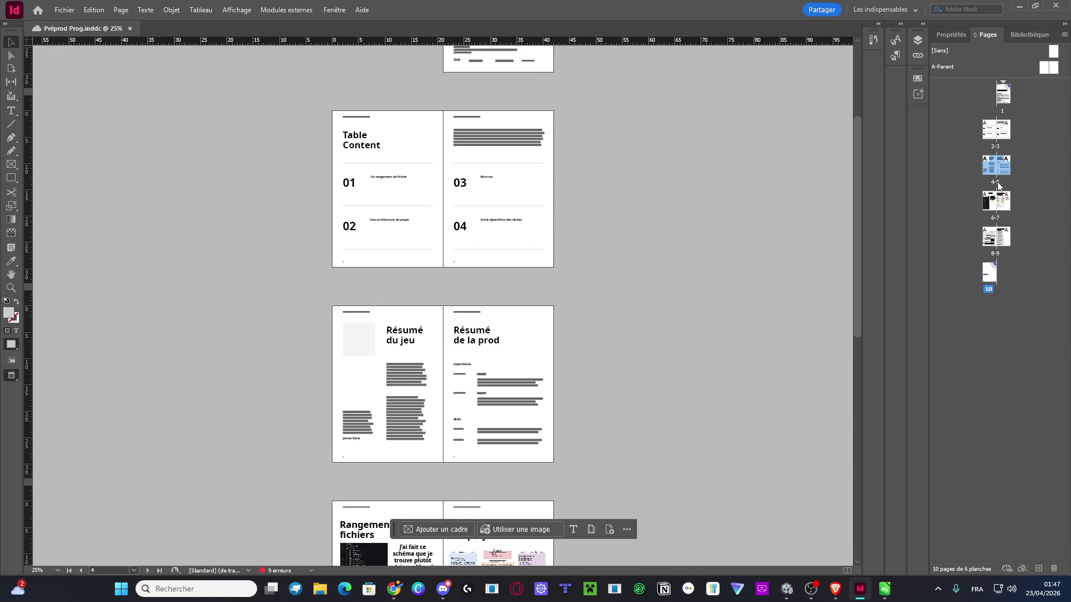
pyautogui.click(1060, 568)
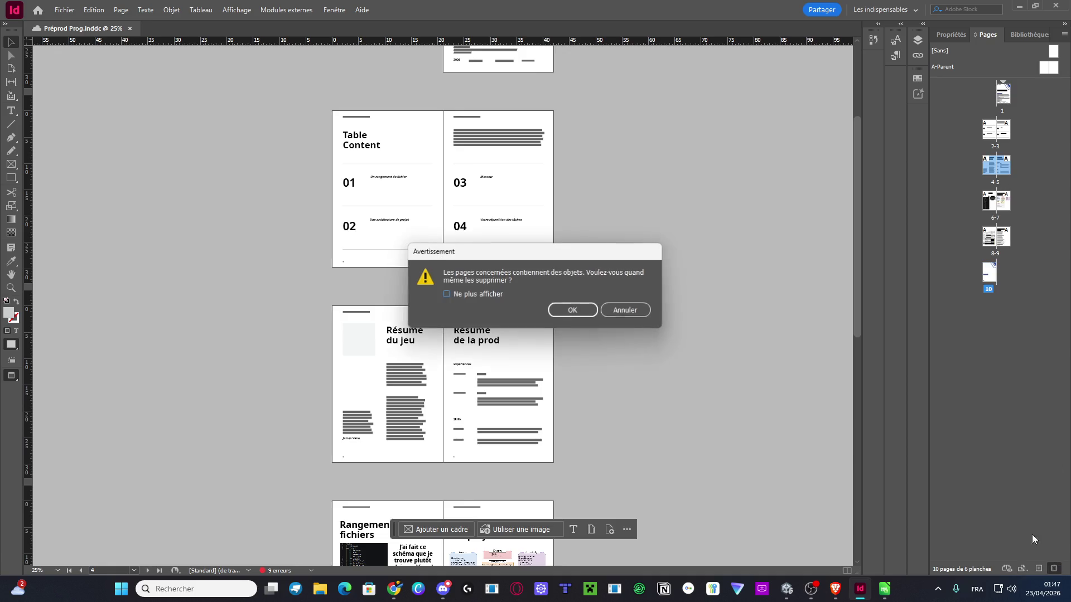
pyautogui.click(575, 308)
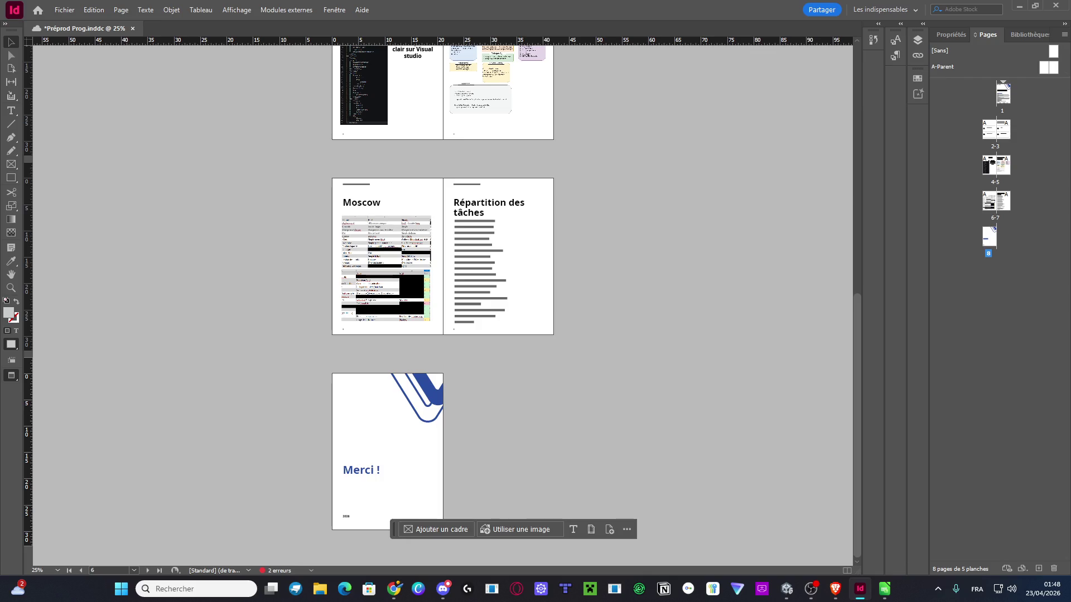
pyautogui.hotkey('alt', 'Tab')
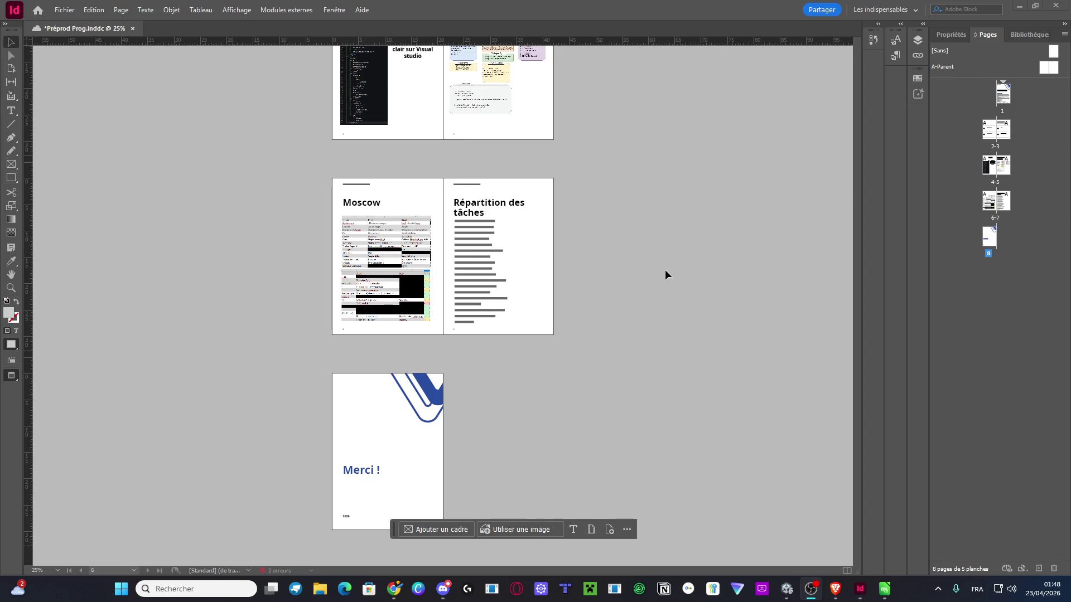
# Zoom to 100% on spread 2-3 and select the whole Latin placeholder paragraph
pyautogui.scroll(5, 597, 302)
pyautogui.scroll(2, 566, 383)
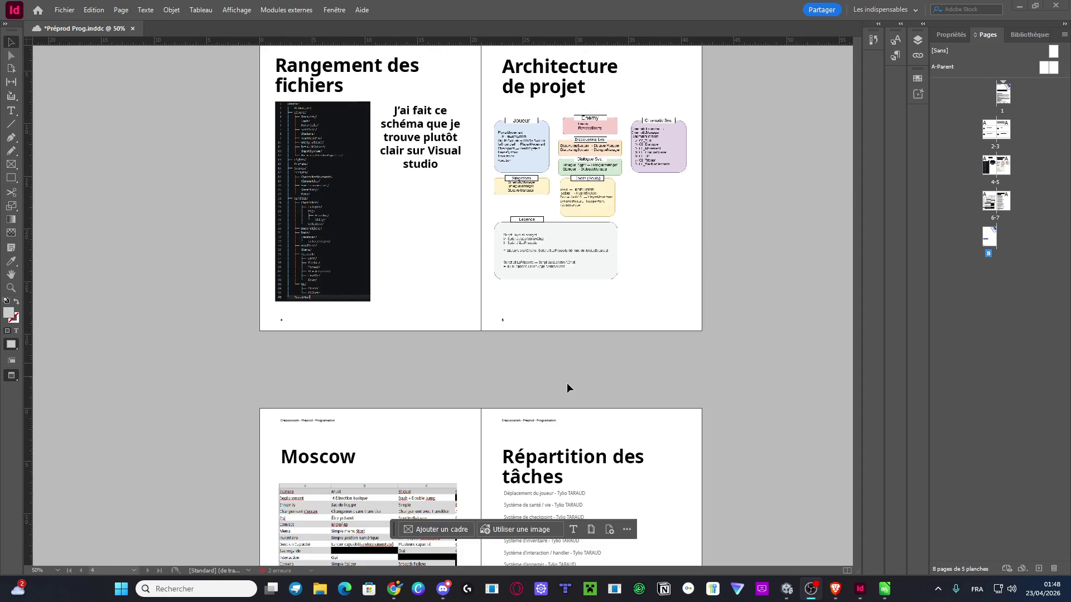
pyautogui.click(565, 383)
pyautogui.scroll(10, 573, 381)
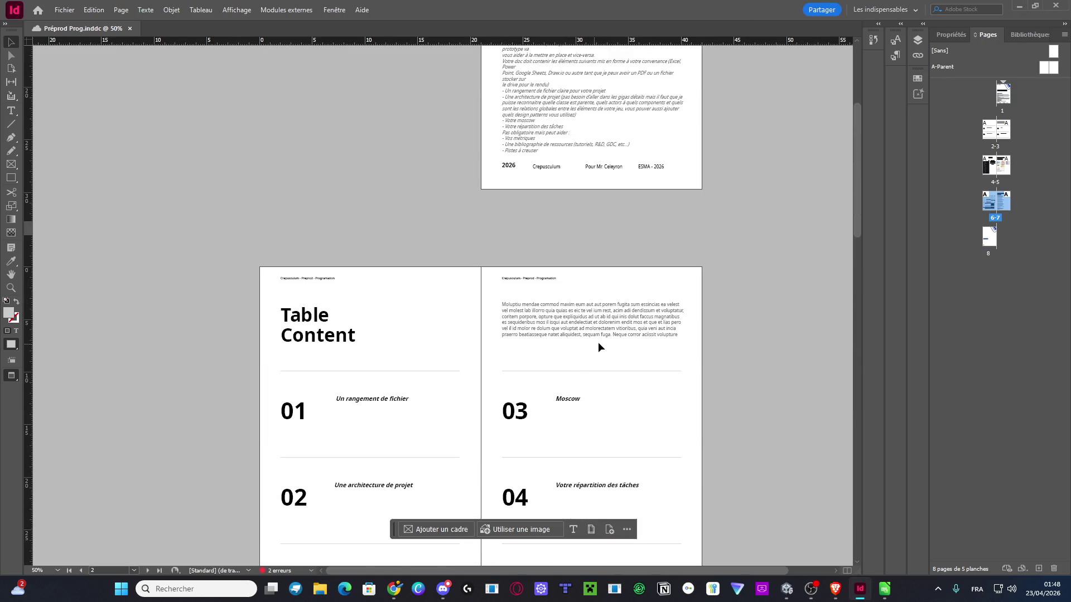
pyautogui.scroll(-2, 651, 352)
pyautogui.scroll(2, 651, 352)
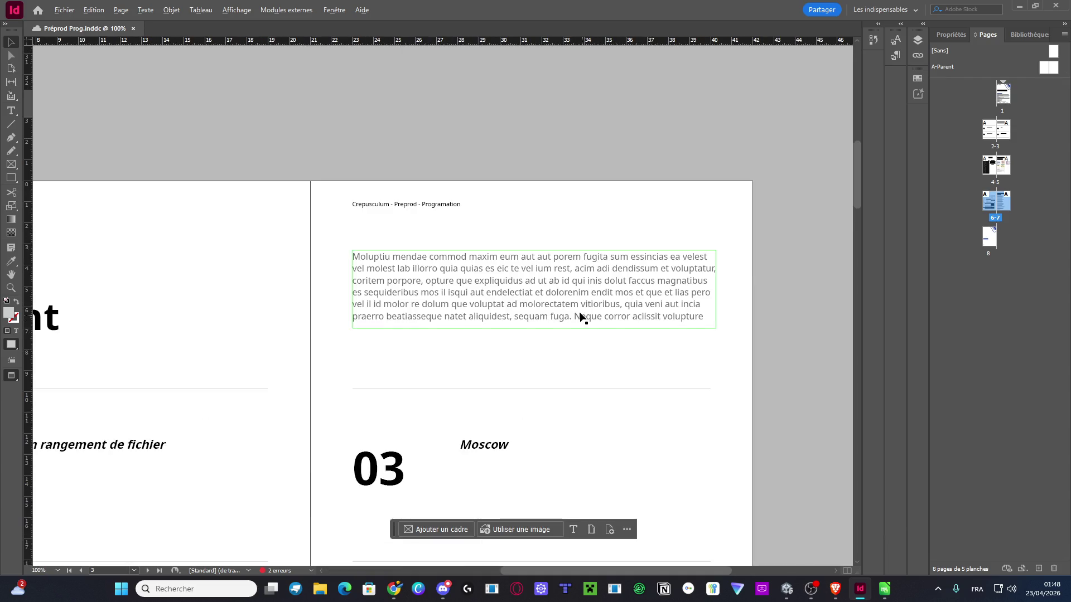
pyautogui.tripleClick(474, 298)
pyautogui.click(475, 299)
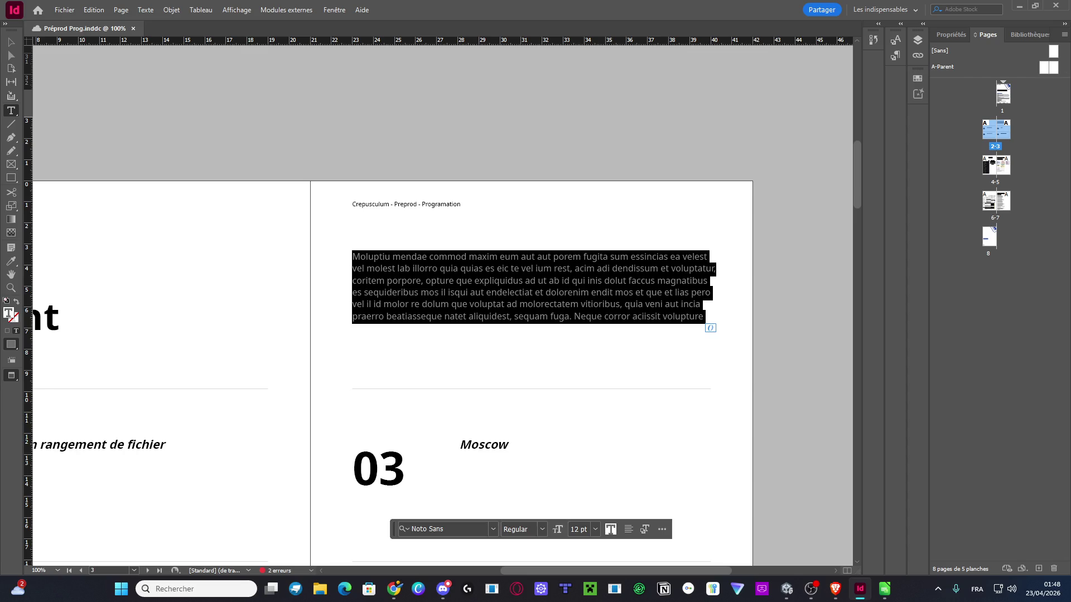
pyautogui.click(320, 589)
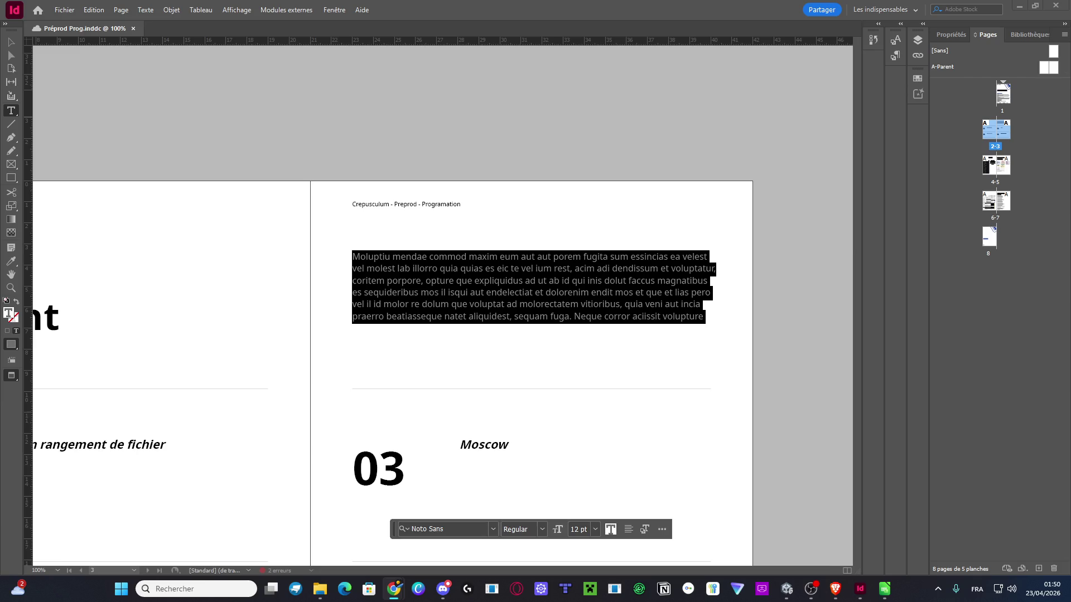
pyautogui.click(485, 281)
# Clear the placeholder and type the opening 'Dans Crepusculum, incarnez Vitalina. Seule'
pyautogui.tripleClick(484, 280)
pyautogui.hotkey('ctrl', 'v')
pyautogui.hotkey('ctrl', 'a')
pyautogui.press('BackSpace')
pyautogui.write('Dans Crepusculum,')
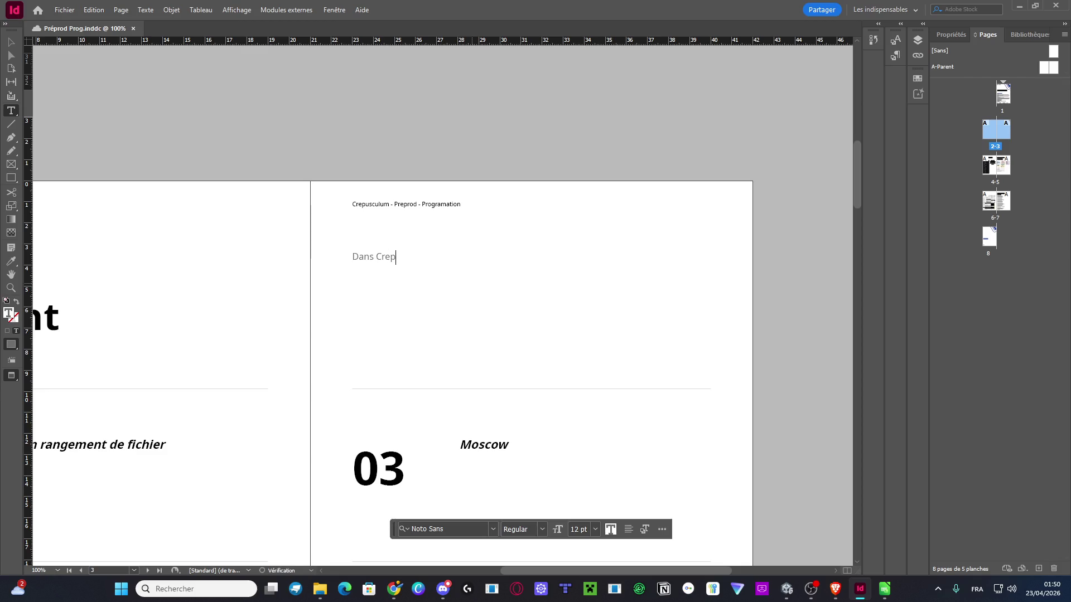
pyautogui.write(' incarnez ')
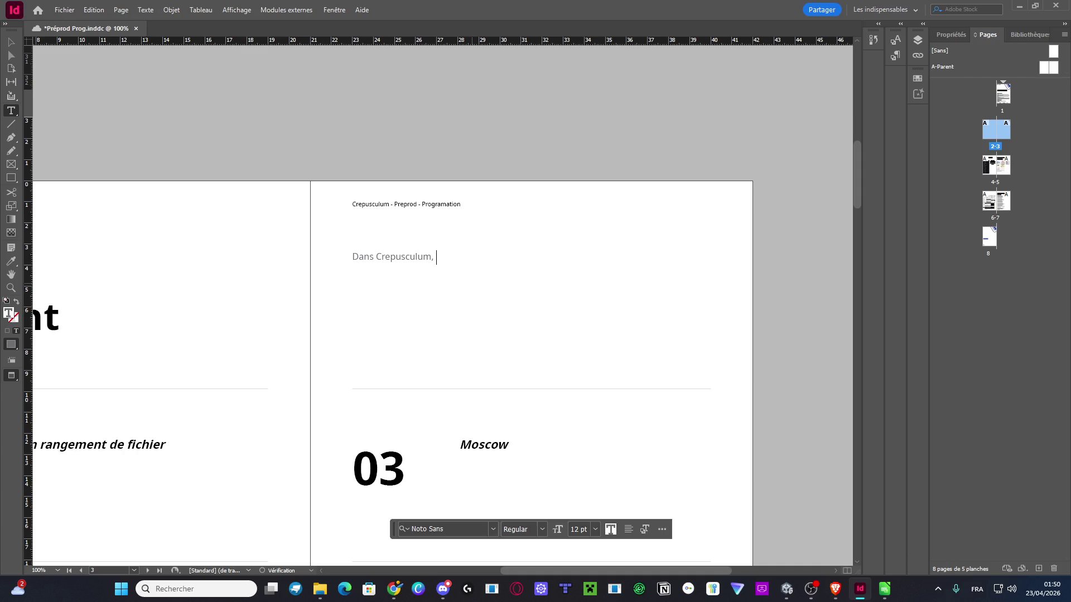
pyautogui.write('Vitalina')
pyautogui.write('. ')
pyautogui.write('Suele ded')
pyautogui.press('BackSpace')
pyautogui.press('BackSpace')
pyautogui.press('BackSpace')
pyautogui.write('eule')
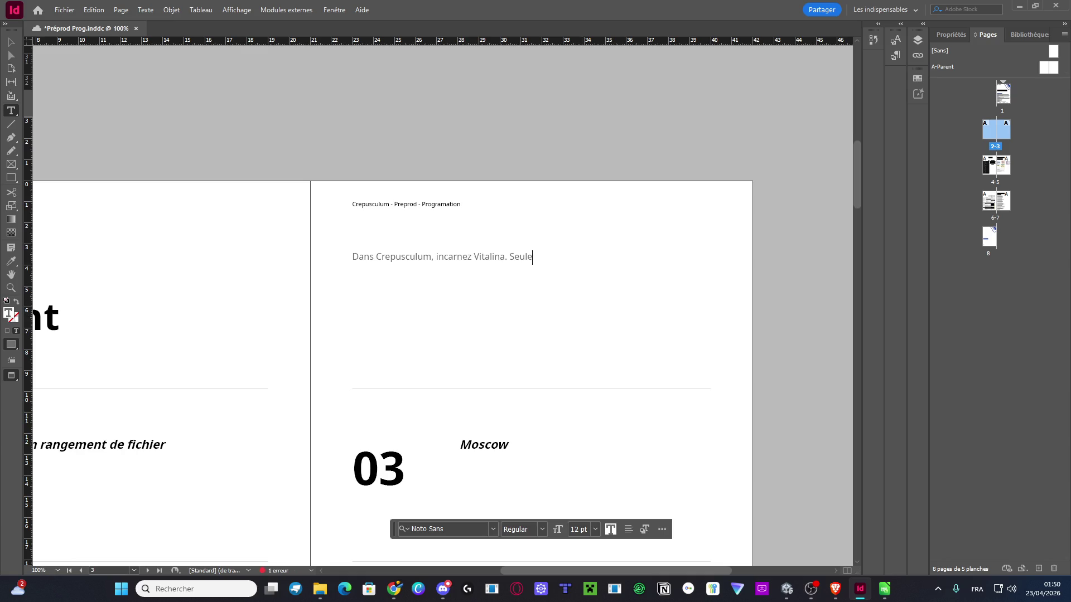
pyautogui.hotkey('alt', 'Tab')
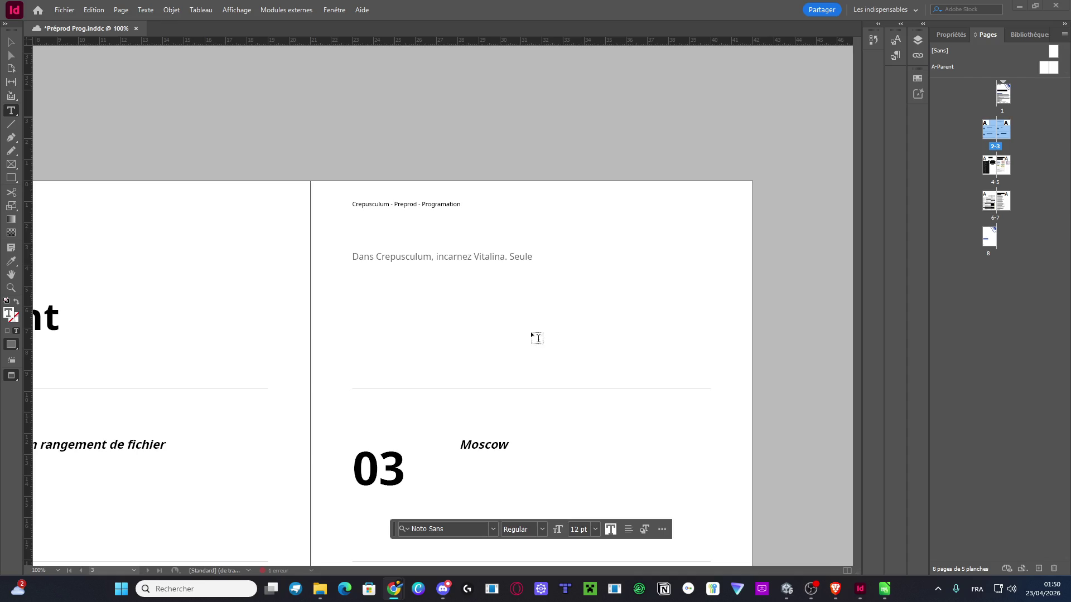
pyautogui.click(553, 253)
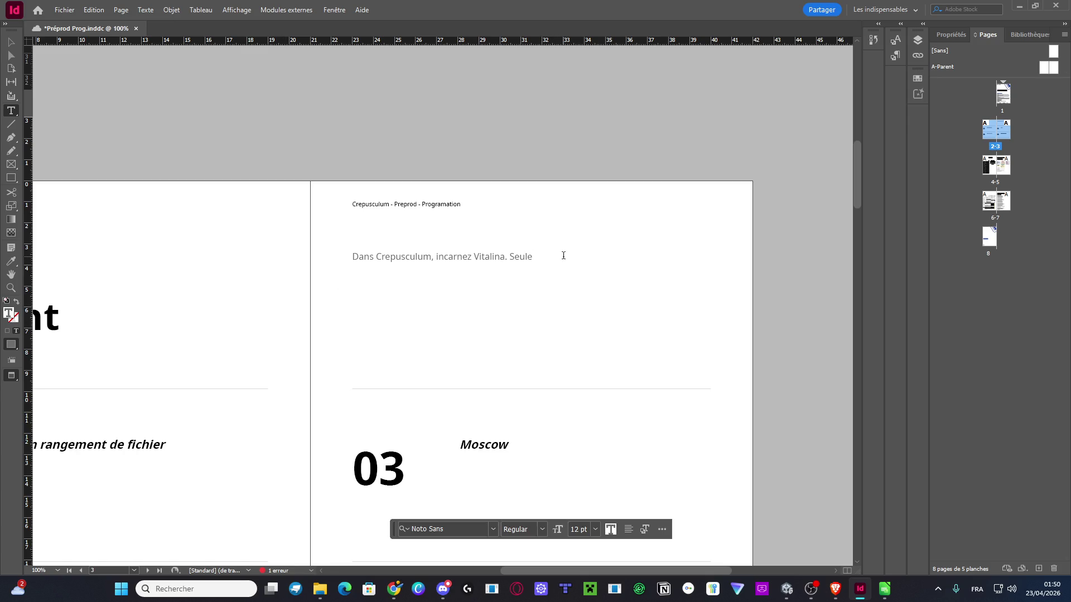
# Continue with Vitalina, 16 ans, dashing through sacred, dreamlike worlds to avoid countless traps
pyautogui.write('Vitalin')
pyautogui.write('a 16')
pyautogui.press('BackSpace')
pyautogui.press('BackSpace')
pyautogui.press('BackSpace')
pyautogui.write('16,')
pyautogui.press('BackSpace')
pyautogui.press('BackSpace')
pyautogui.write('ans, tran')
pyautogui.write('versant')
pyautogui.write(' des mondes sacrés et oniriques')
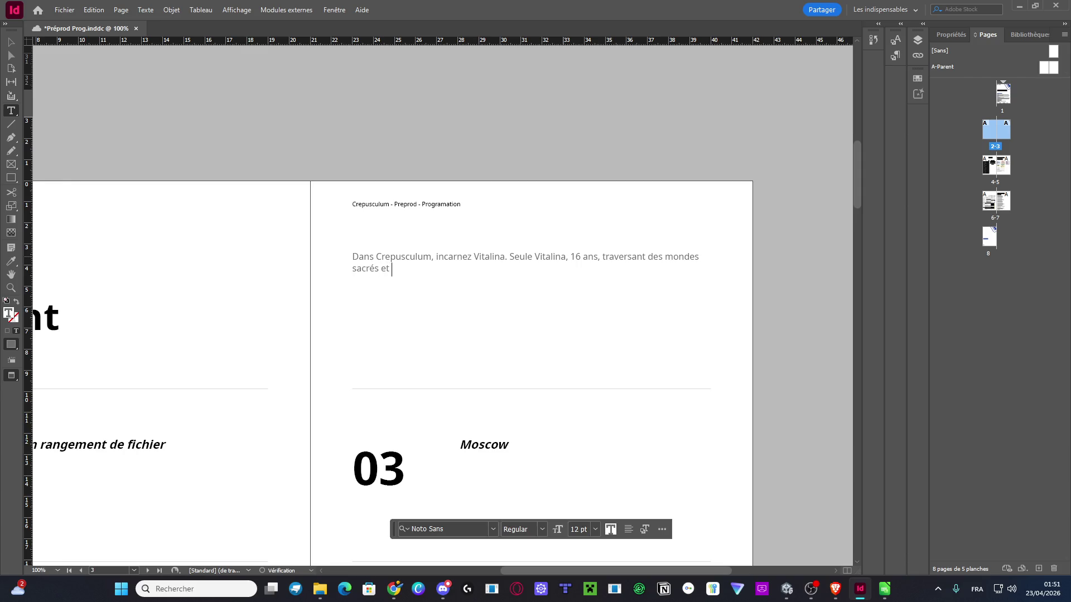
pyautogui.write(' en dashant')
pyautogui.write('pou')
pyautogui.press('BackSpace')
pyautogui.press('BackSpace')
pyautogui.press('BackSpace')
pyautogui.write('pour ')
pyautogui.write('évia')
pyautogui.press('BackSpace')
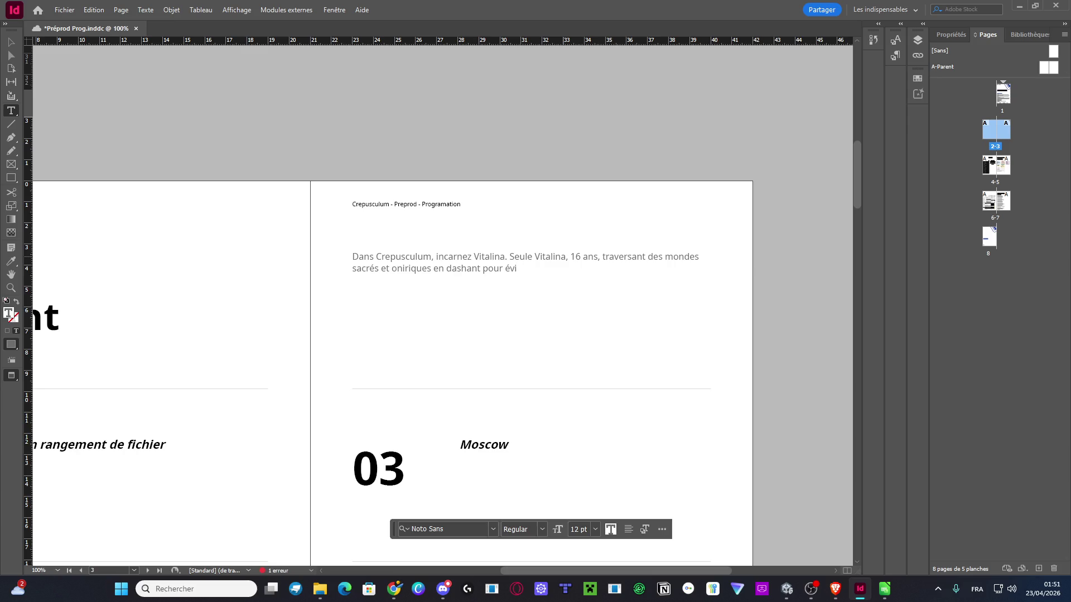
pyautogui.write('ter les inombr')
pyautogui.write('ables')
# Finish the synopsis: death's traps, bringing back her father, guided by Lulupin's ambiguous ruse
pyautogui.press('BackSpace')
pyautogui.press('BackSpace')
pyautogui.write('es pièges ')
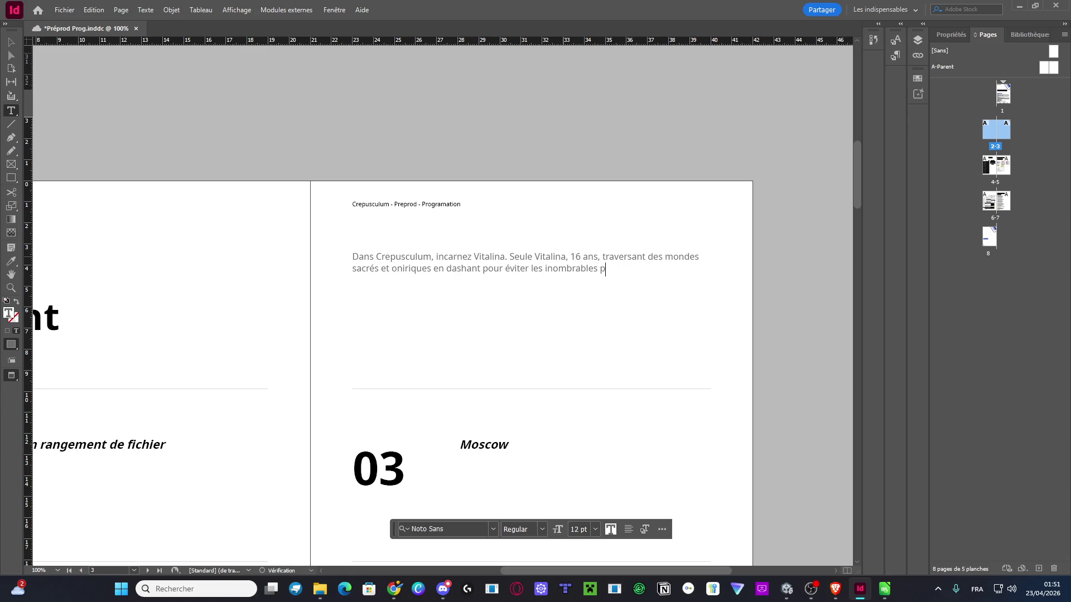
pyautogui.write('disposés pa')
pyautogui.write('r la mort q')
pyautogui.write("u'elle veut dé")
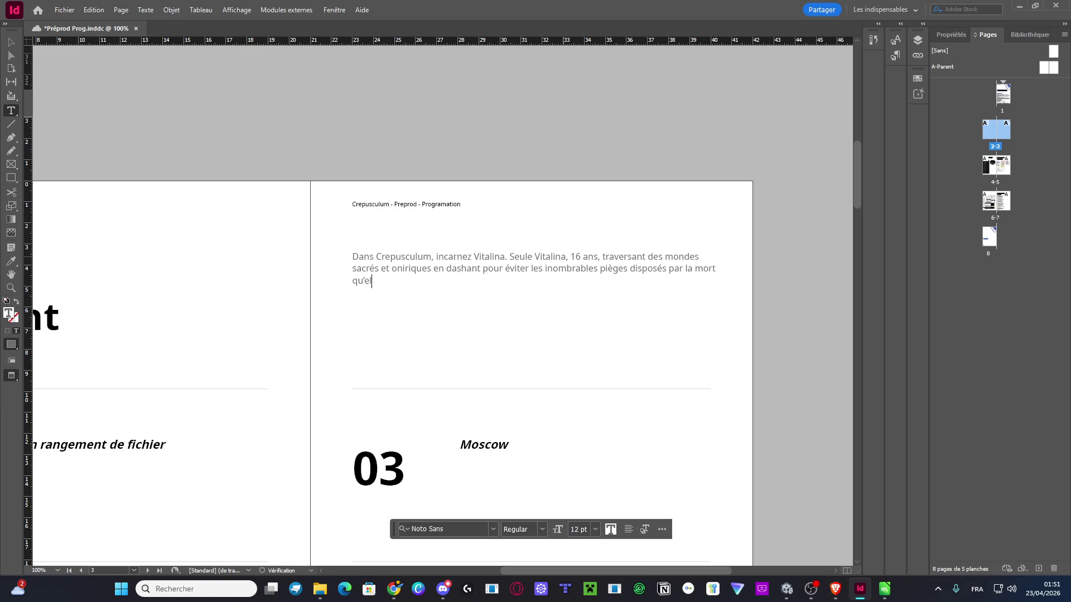
pyautogui.write('fier')
pyautogui.write(' pour ramner')
pyautogui.press('BackSpace')
pyautogui.press('BackSpace')
pyautogui.press('BackSpace')
pyautogui.write('ener so')
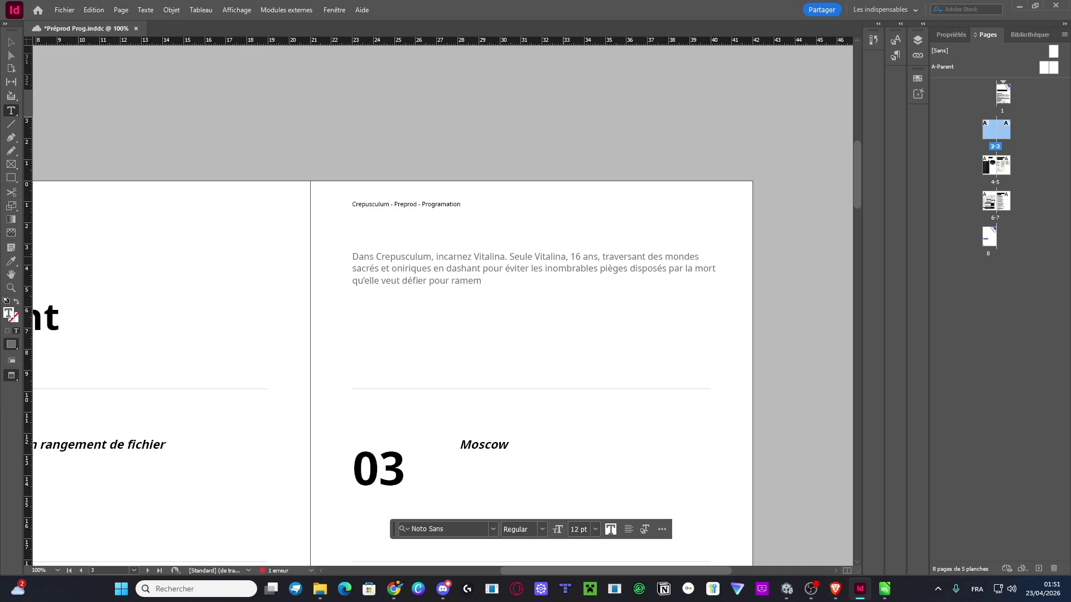
pyautogui.write('n père')
pyautogui.write(', guidée par l')
pyautogui.write('a r')
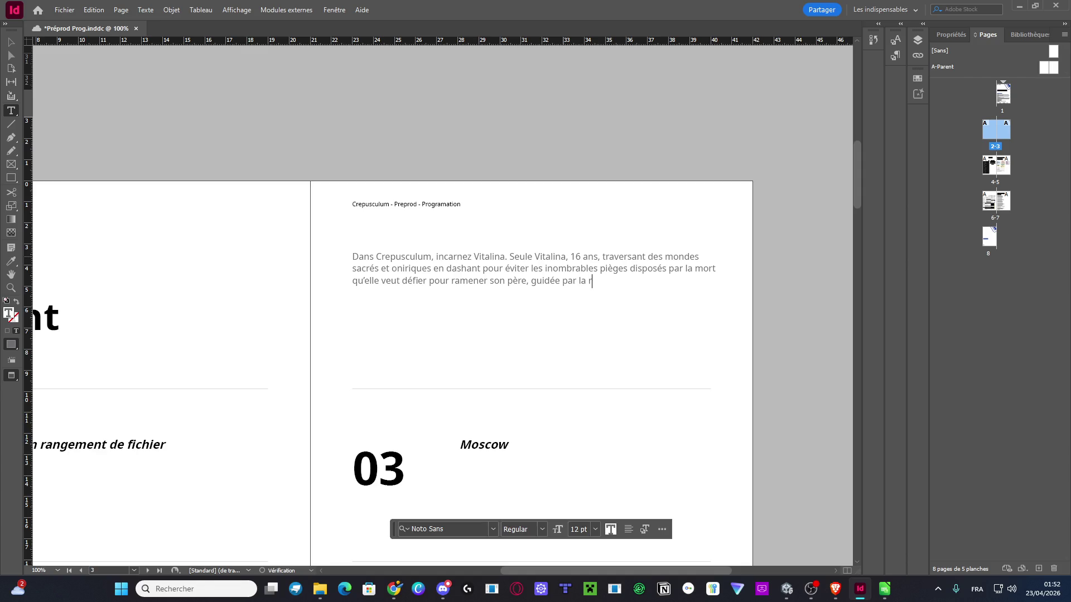
pyautogui.write('use ambigue de Lulupo')
pyautogui.press('BackSpace')
pyautogui.write('in.')
pyautogui.scroll(15, 574, 240)
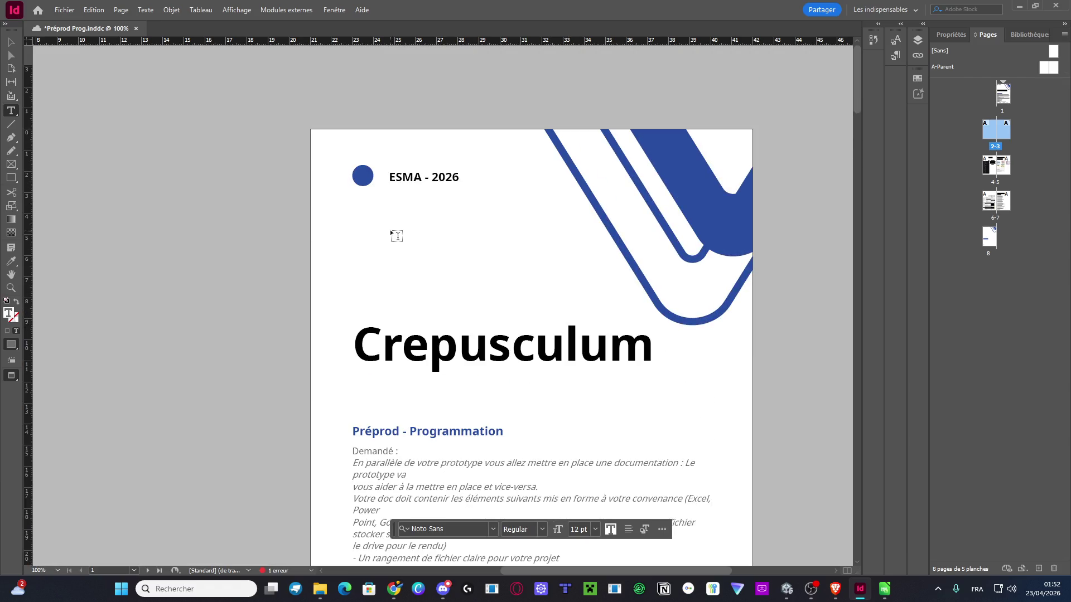
pyautogui.doubleClick(452, 177)
pyautogui.click(465, 178)
pyautogui.write('-')
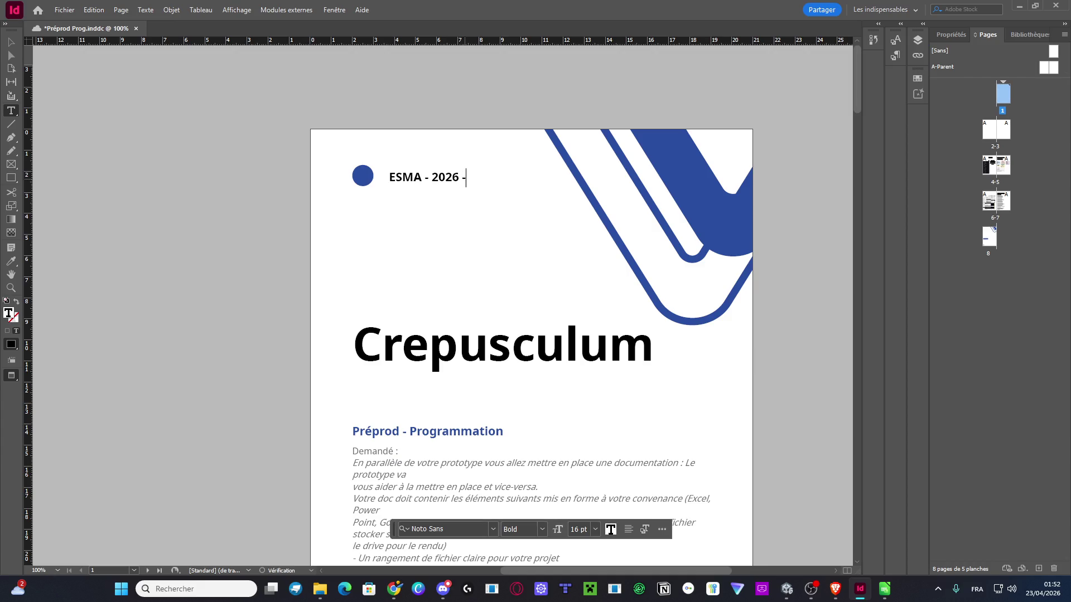
pyautogui.scroll(-3, 467, 187)
pyautogui.write('T')
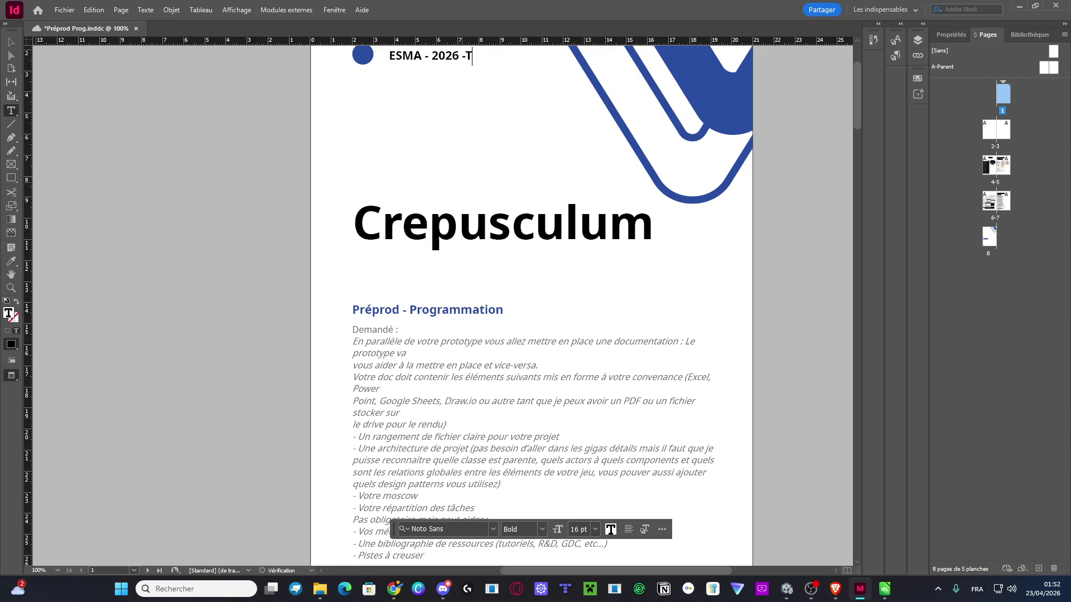
pyautogui.click(468, 55)
pyautogui.press('Right')
pyautogui.write('ylio')
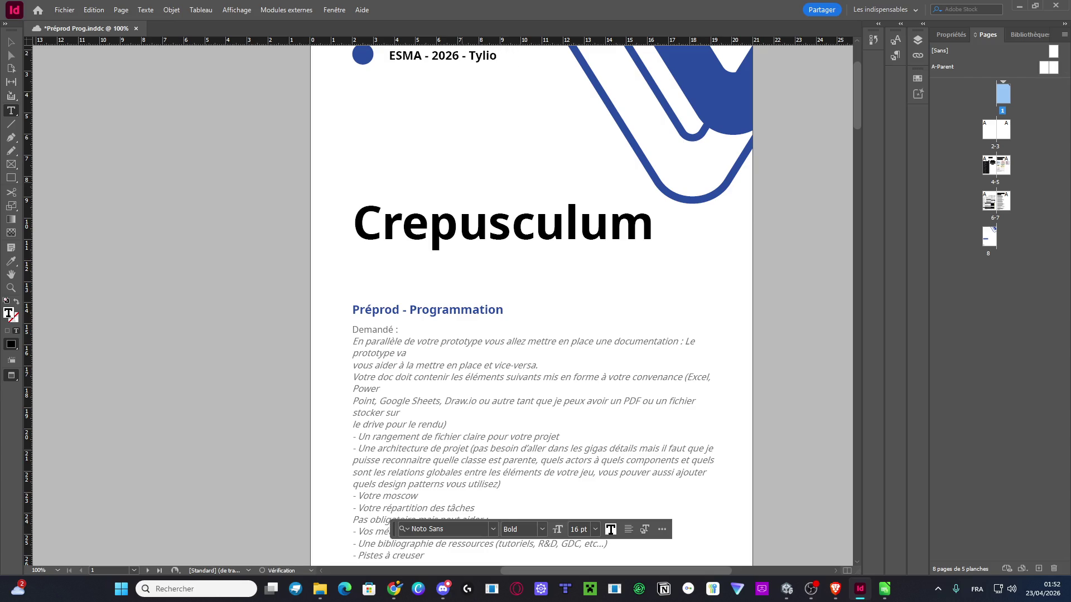
pyautogui.write(' te')
pyautogui.press('BackSpace')
pyautogui.press('BackSpace')
pyautogui.press('BackSpace')
pyautogui.write('T')
pyautogui.press('BackSpace')
pyautogui.press('BackSpace')
pyautogui.press('Escape')
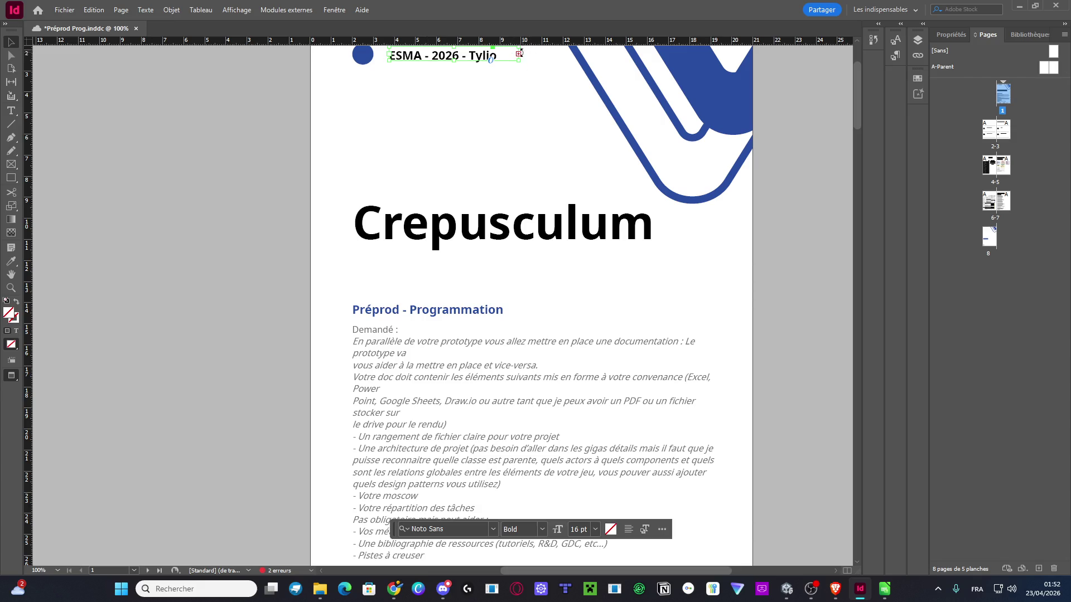
# Widen the cover header frame and export Préprod Prog.pdf as interactive PDF into Crepusculum
pyautogui.moveTo(519, 58); pyautogui.dragTo(593, 71)
pyautogui.click(536, 122)
pyautogui.scroll(-3, 535, 122)
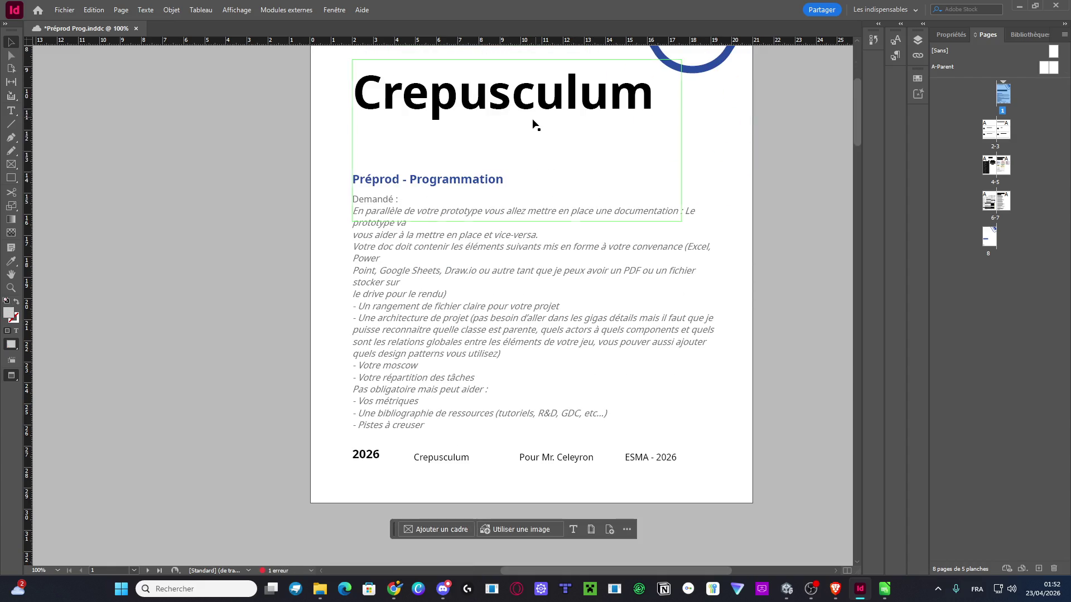
pyautogui.click(64, 10)
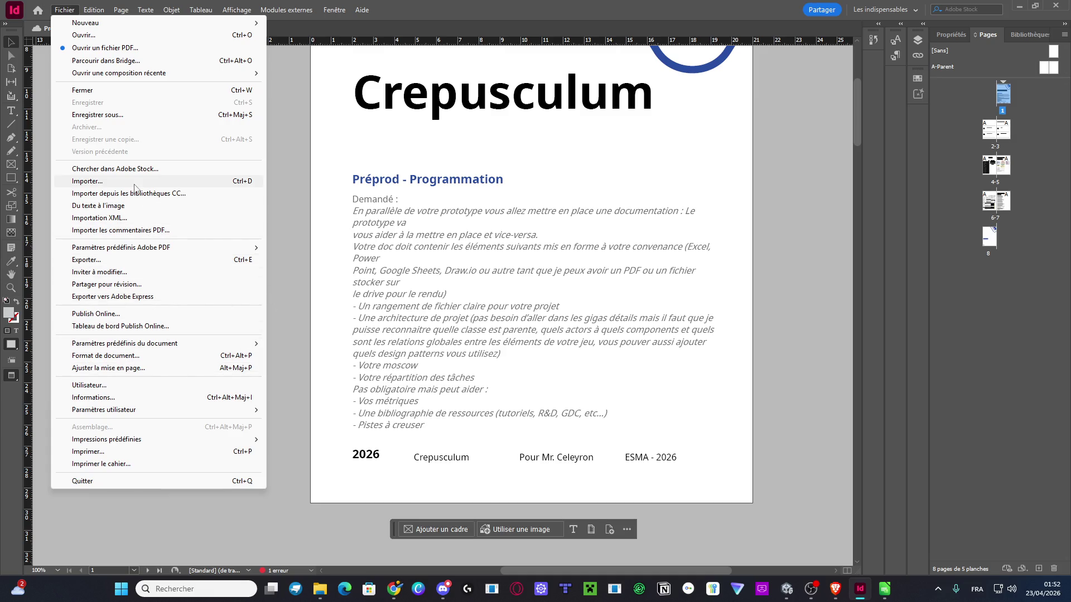
pyautogui.click(149, 260)
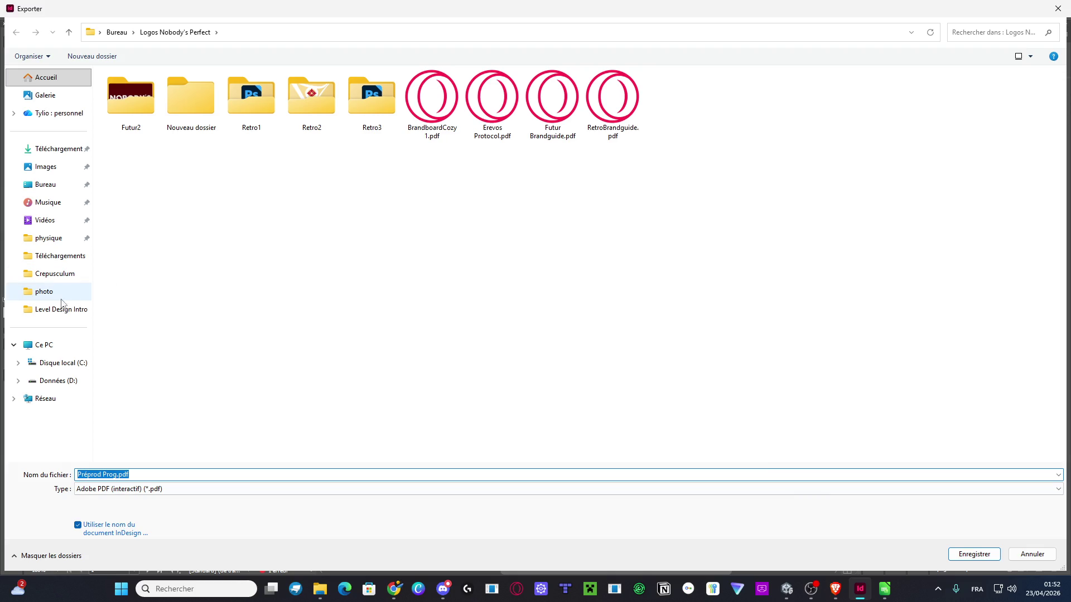
pyautogui.click(63, 274)
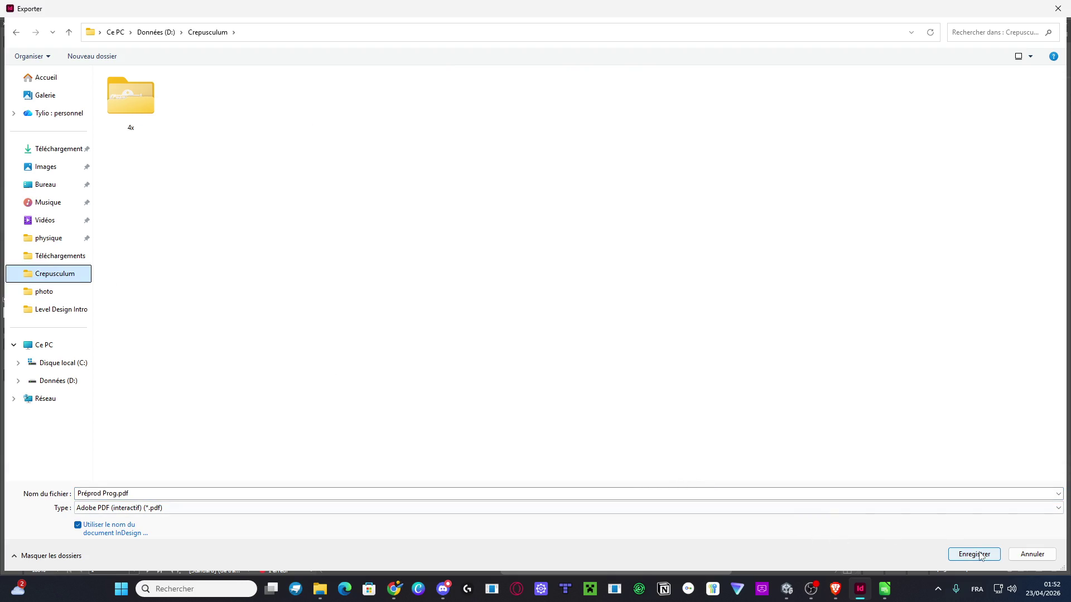
pyautogui.click(981, 555)
pyautogui.click(674, 435)
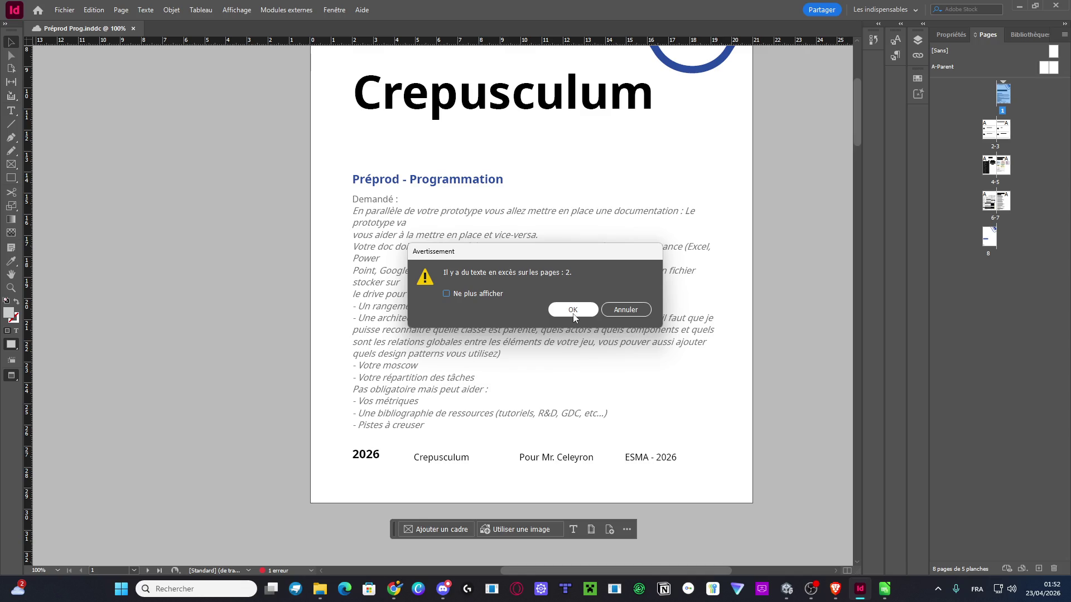
pyautogui.click(573, 310)
pyautogui.click(573, 326)
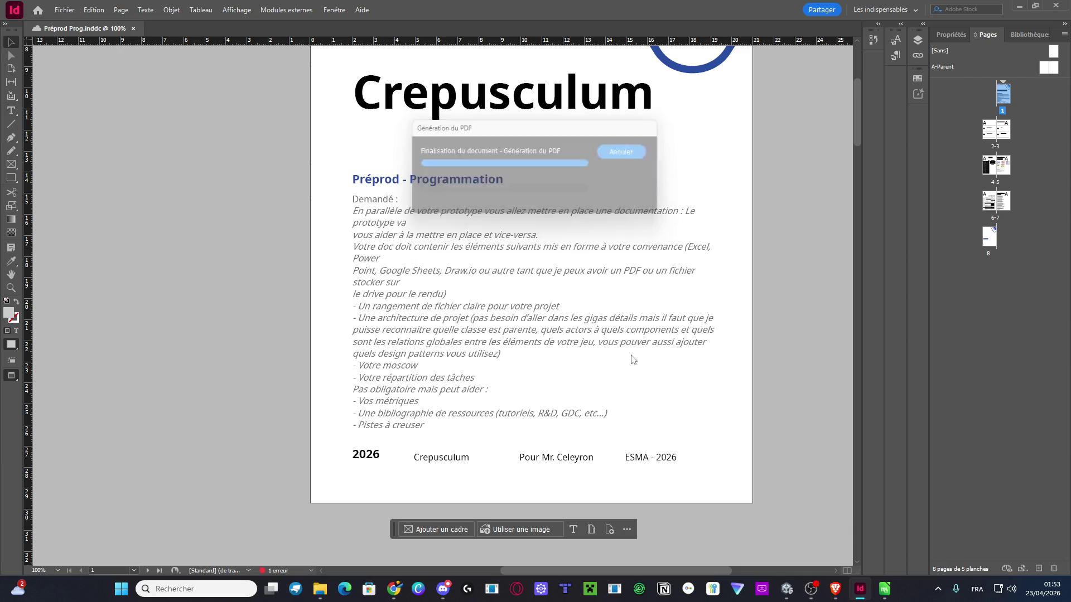
# Save the Préprod Prog InDesign document after the export
pyautogui.scroll(-15, 629, 385)
pyautogui.scroll(5, 625, 387)
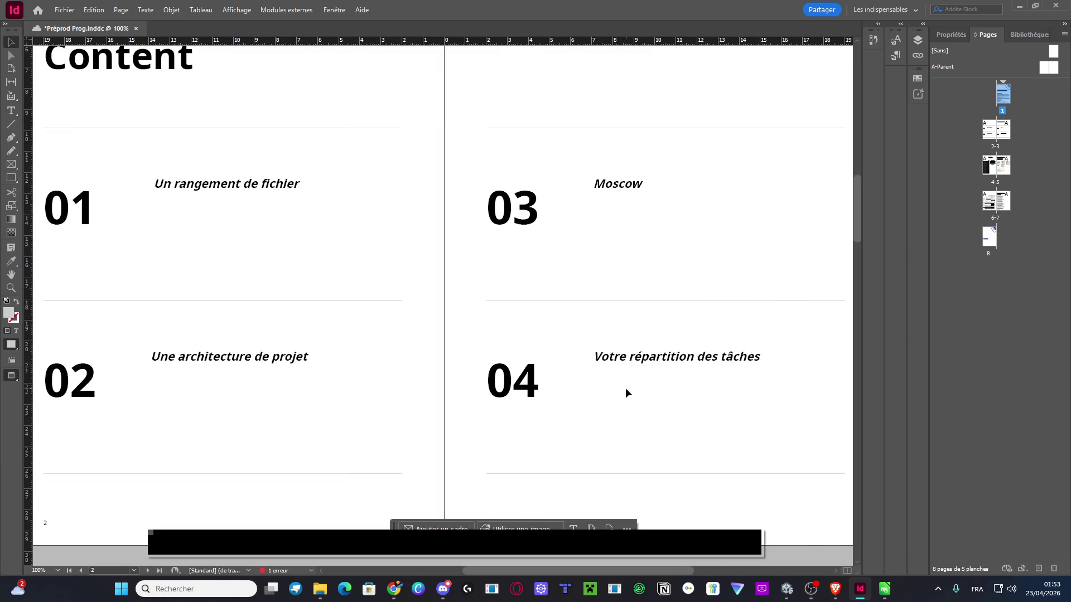
pyautogui.hscroll(-8, 625, 387)
pyautogui.scroll(4, 625, 387)
pyautogui.scroll(-3, 625, 392)
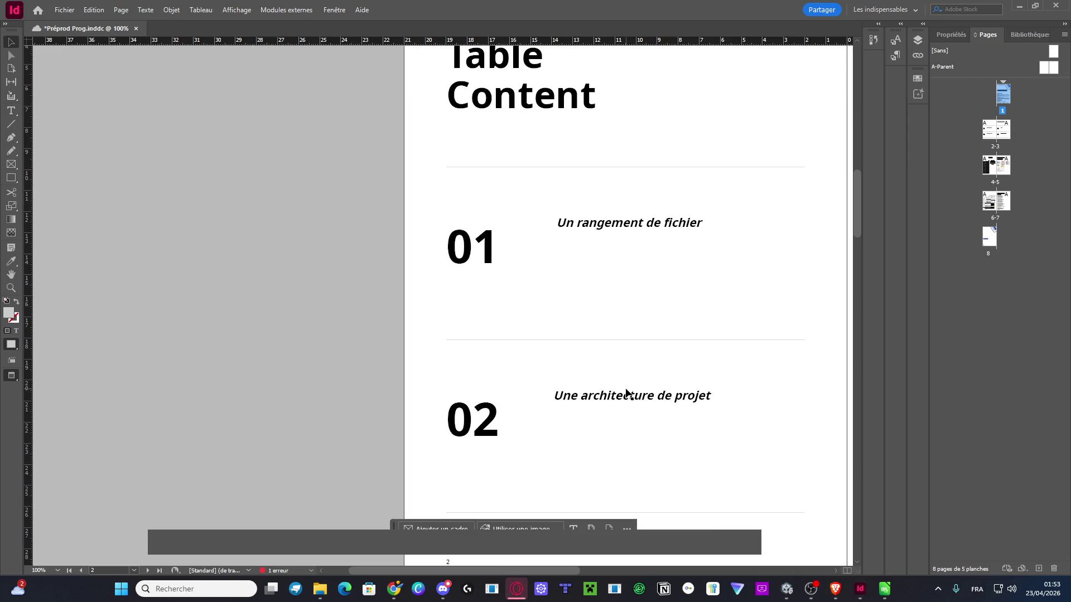
pyautogui.hotkey('ctrl', 's')
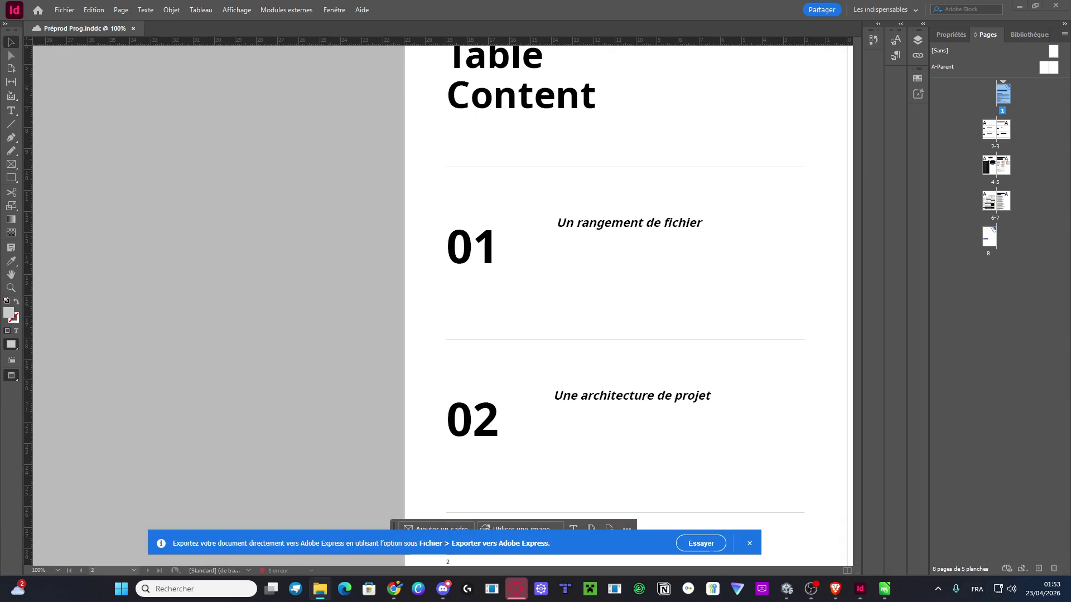
pyautogui.hotkey('alt', 'Tab')
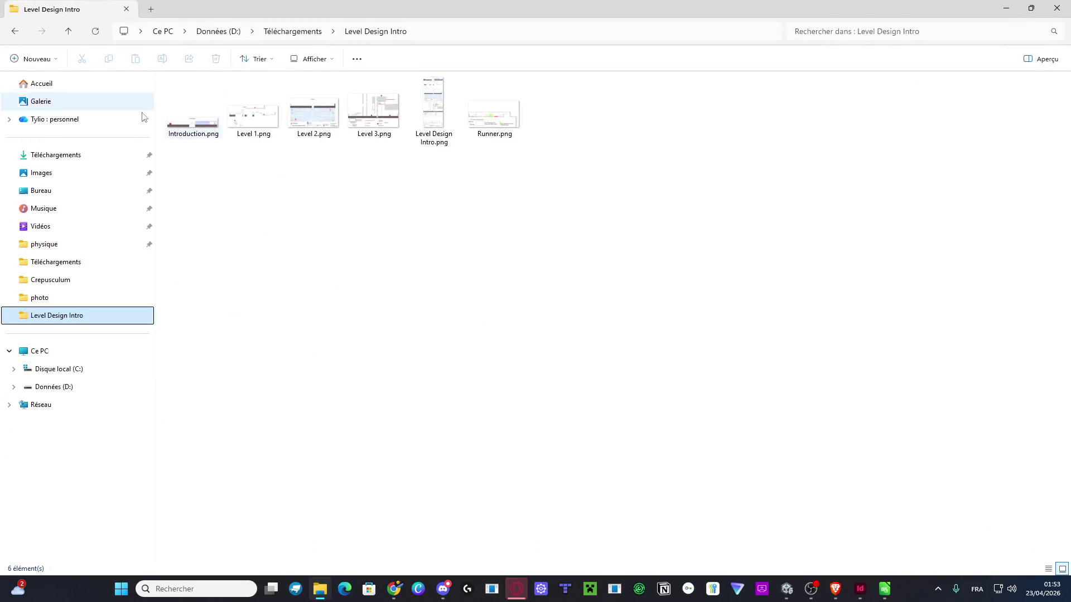
# Collapse the navigation pane and go via Téléchargements into Crepusculum to find Préprod Prog.pdf
pyautogui.moveTo(155, 114); pyautogui.dragTo(32, 118)
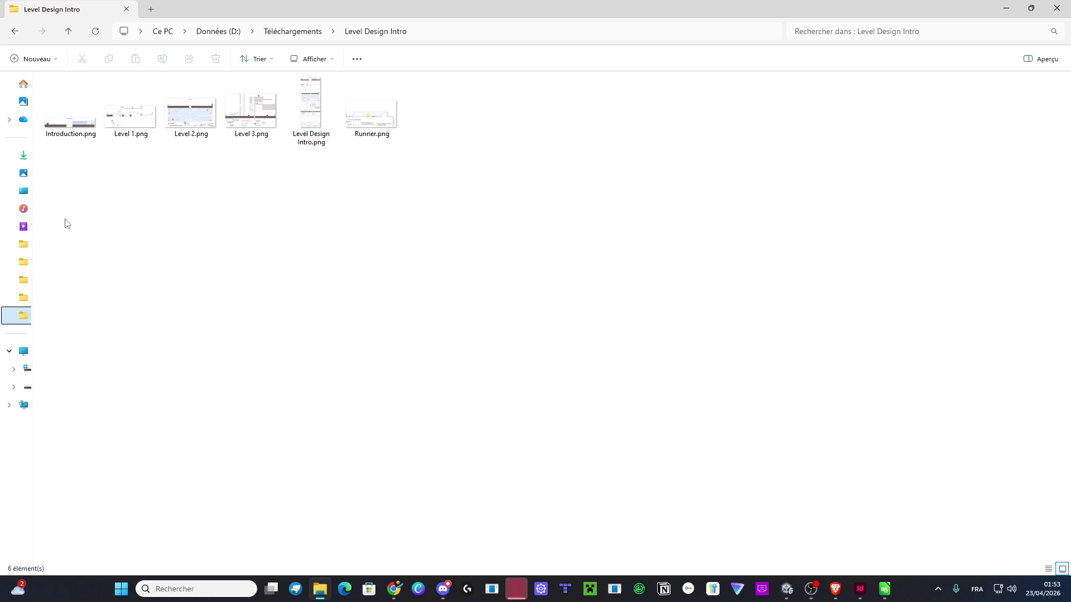
pyautogui.click(288, 32)
pyautogui.click(23, 280)
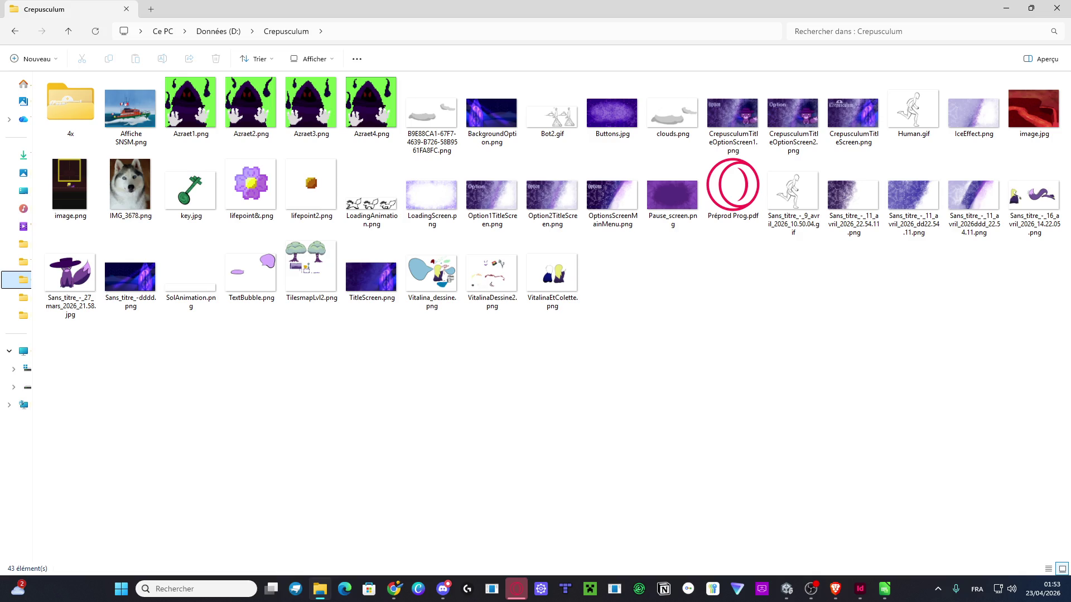
pyautogui.click(394, 589)
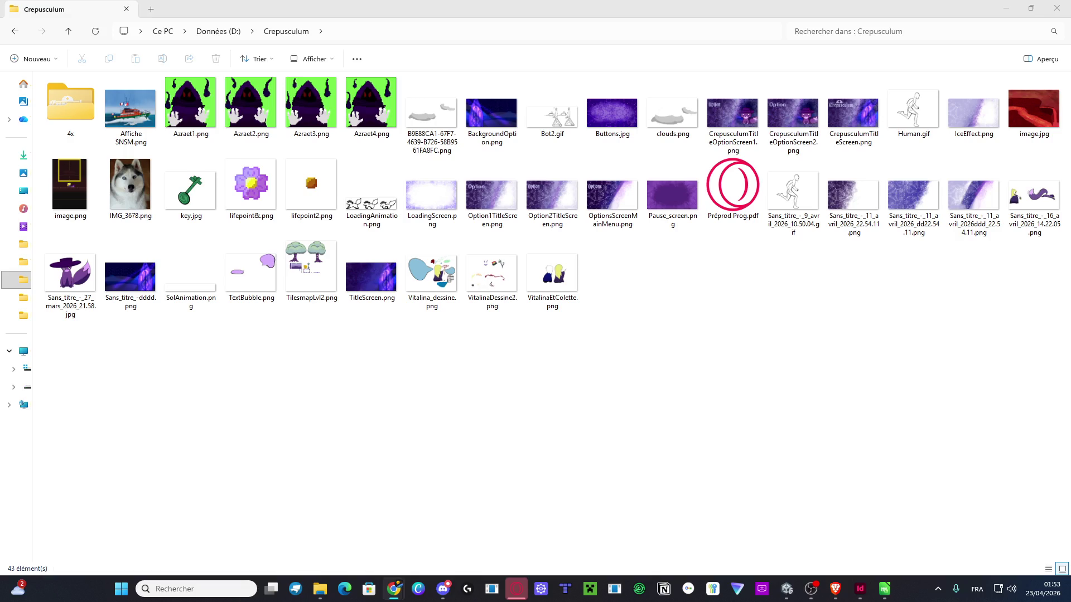
pyautogui.click(443, 589)
pyautogui.hotkey('alt', 'Tab')
pyautogui.click(394, 589)
pyautogui.press('super+shift+s')
# Rename the PDF to 'PréprodProg' followed by the author's full name
pyautogui.click(394, 588)
pyautogui.click(736, 192)
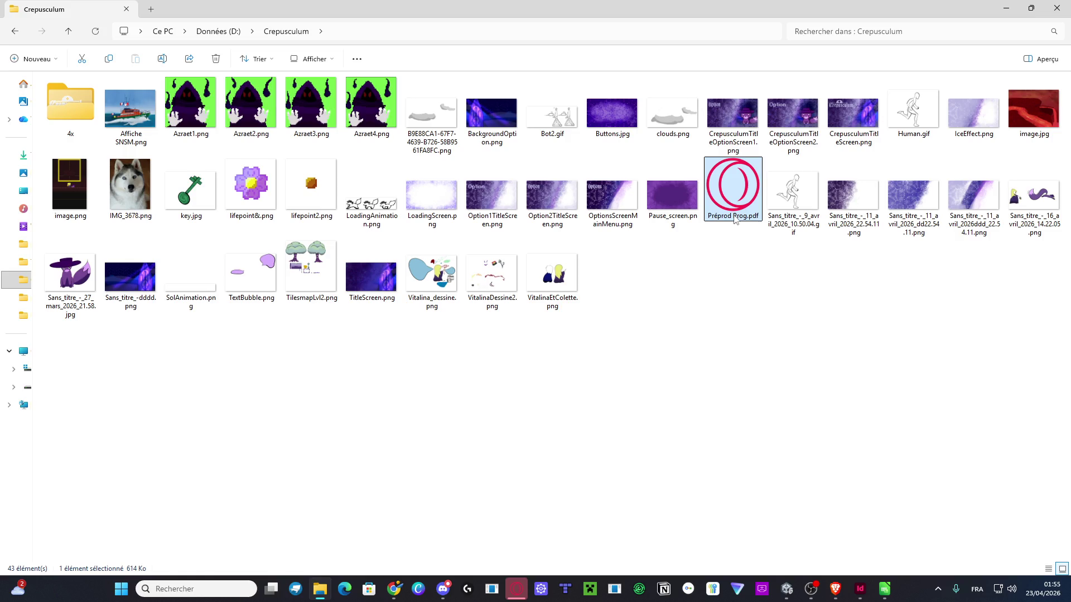
pyautogui.click(735, 219)
pyautogui.hotkey('ctrl', 'Left')
pyautogui.press('BackSpace')
pyautogui.hotkey('ctrl', 'Right')
pyautogui.write('Ty')
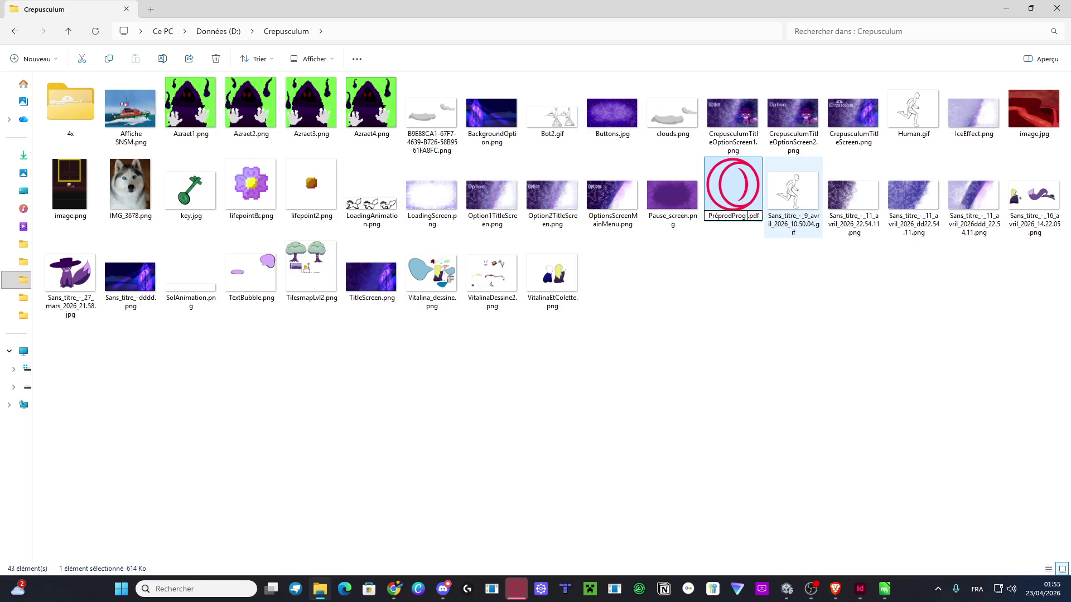
pyautogui.write('lio TAAR')
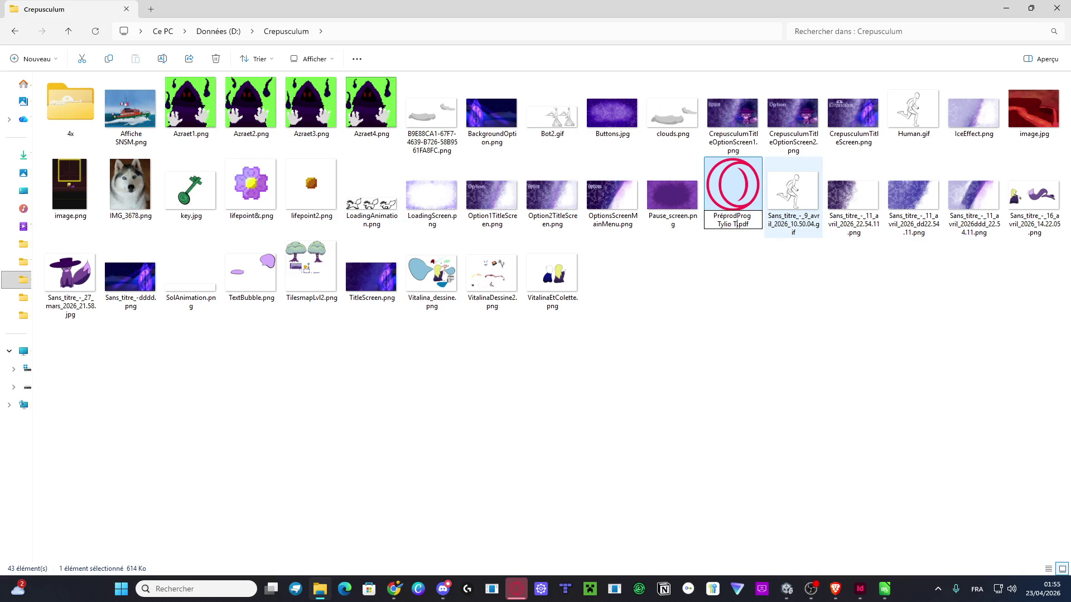
pyautogui.press('BackSpace')
pyautogui.press('BackSpace')
pyautogui.write('RAUD')
pyautogui.press('Return')
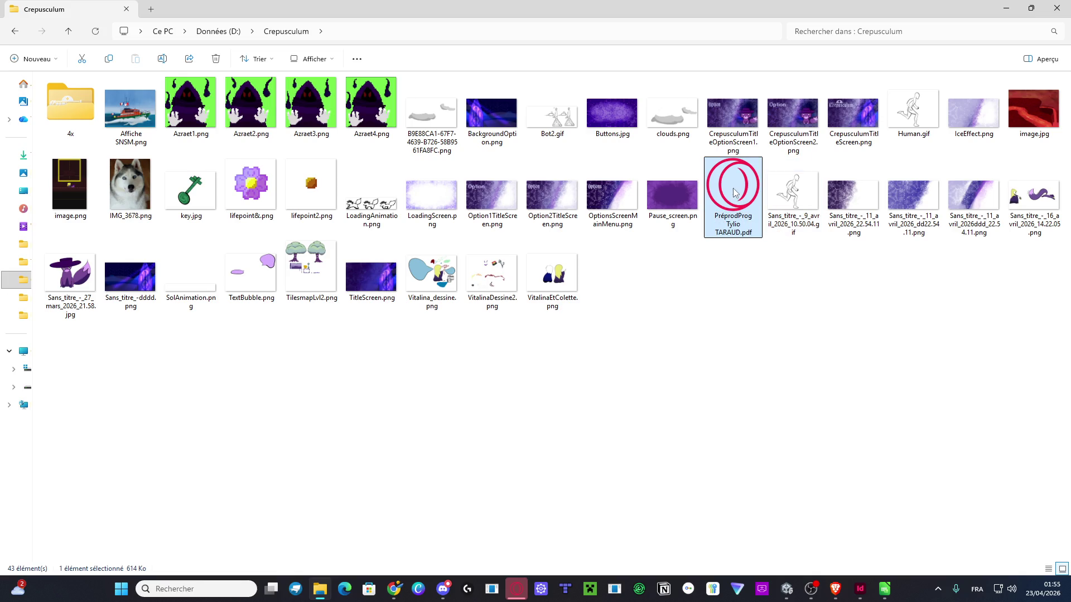
# Open the renamed PDF for review, then return to InDesign
pyautogui.press('Return')
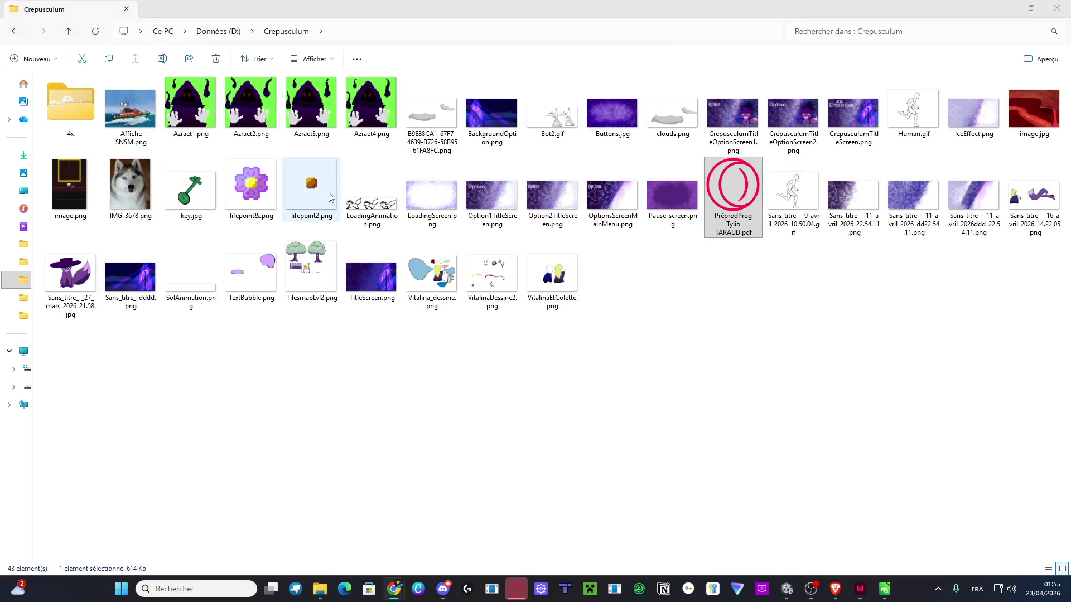
pyautogui.click(733, 196)
pyautogui.hotkey('alt', 'Tab')
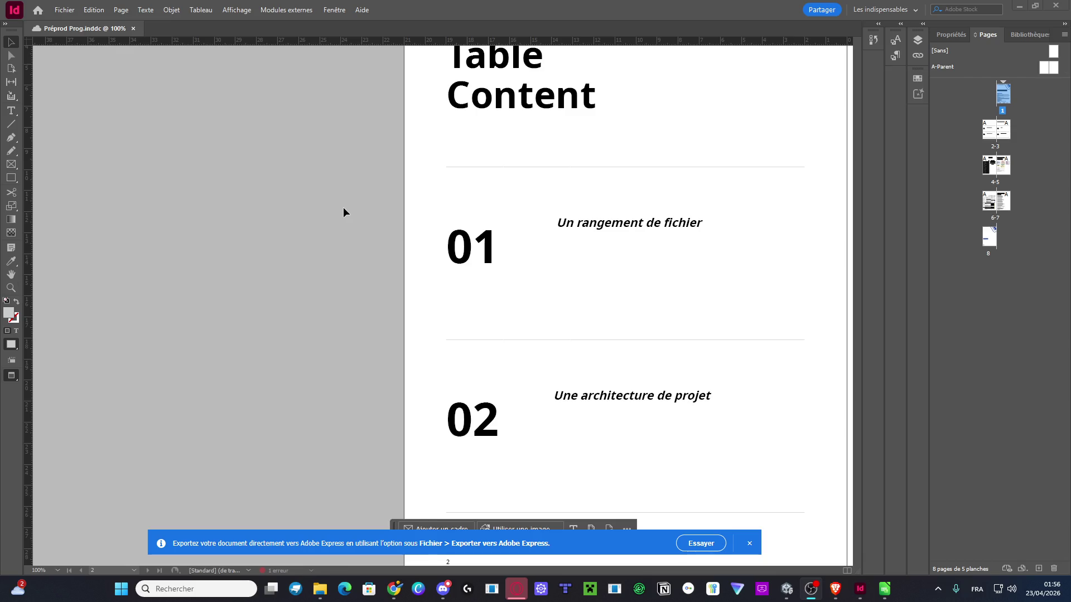
# Dismiss the Adobe Express banner, scroll through the spreads, and close Préprod Prog
pyautogui.click(750, 544)
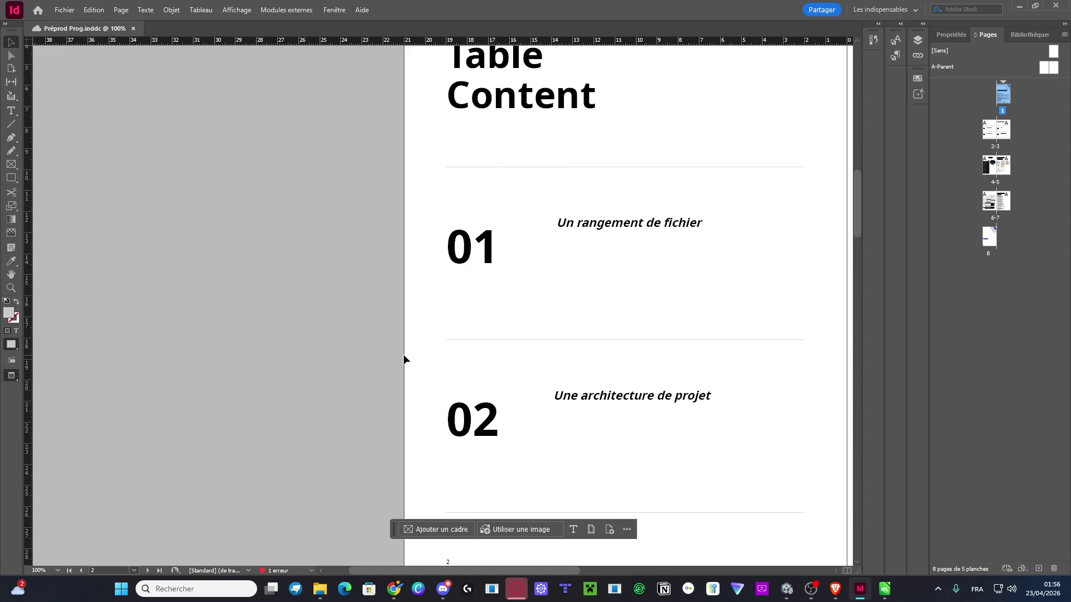
pyautogui.hscroll(5, 362, 318)
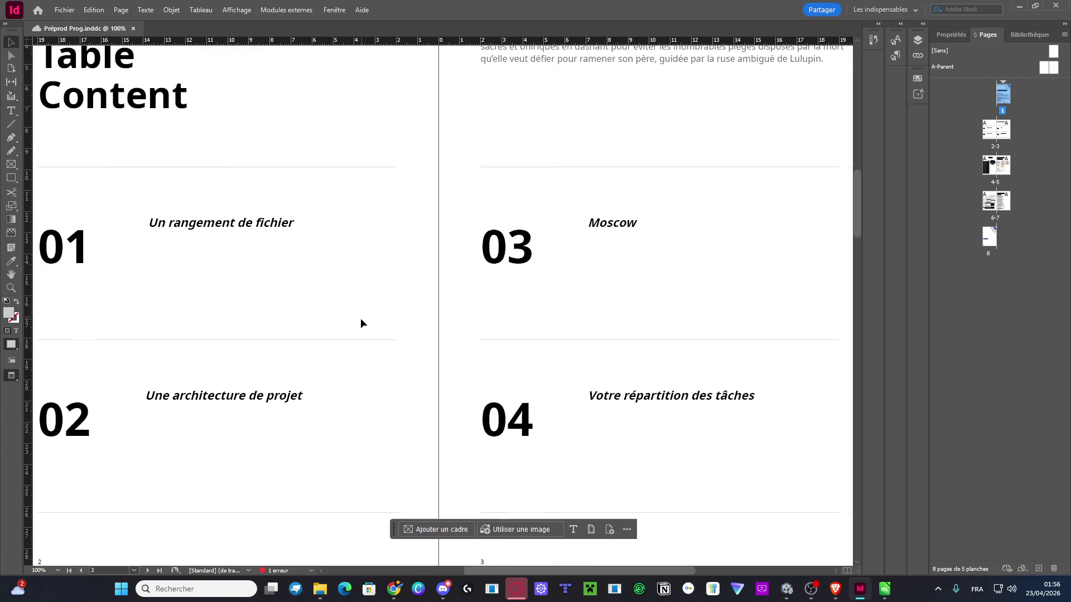
pyautogui.keyDown('alt'); pyautogui.scroll(-2, 437, 339); pyautogui.keyUp('alt')
pyautogui.scroll(3, 439, 344)
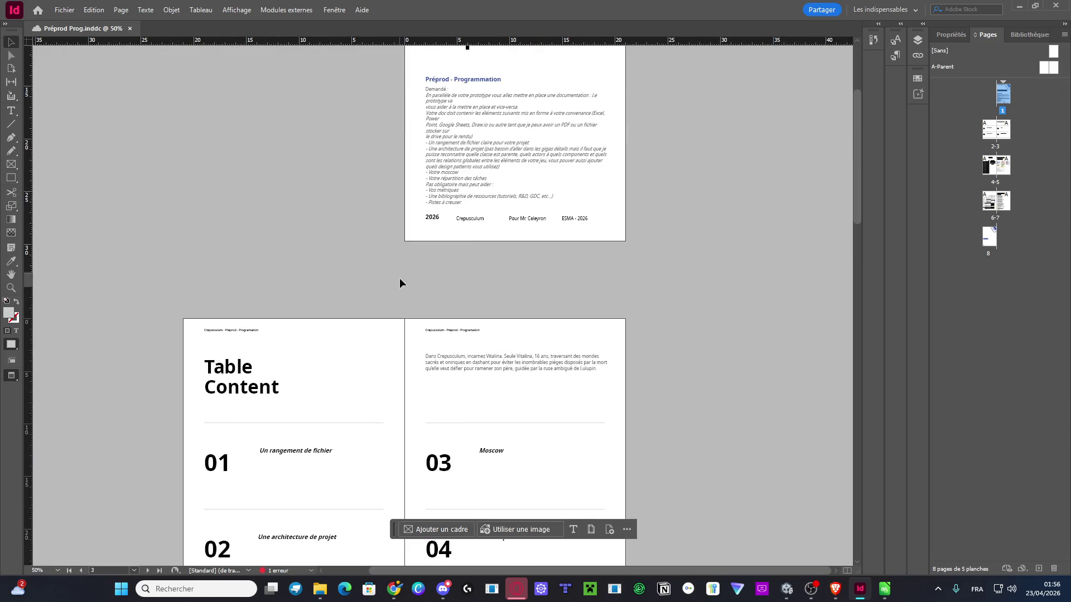
pyautogui.scroll(2, 428, 343)
pyautogui.scroll(-10, 430, 345)
pyautogui.scroll(-3, 430, 350)
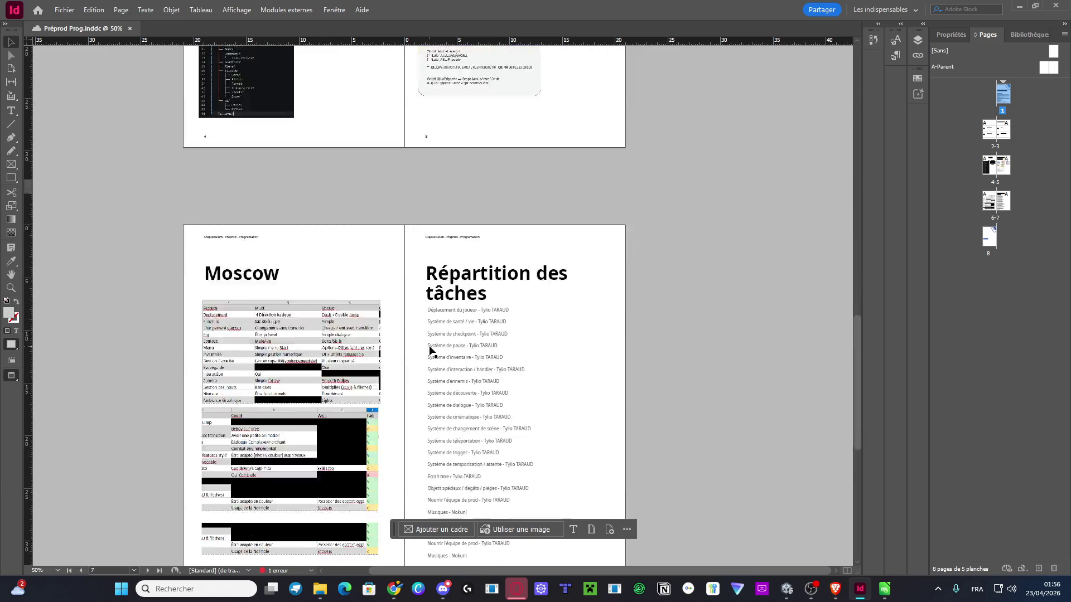
pyautogui.click(1063, 6)
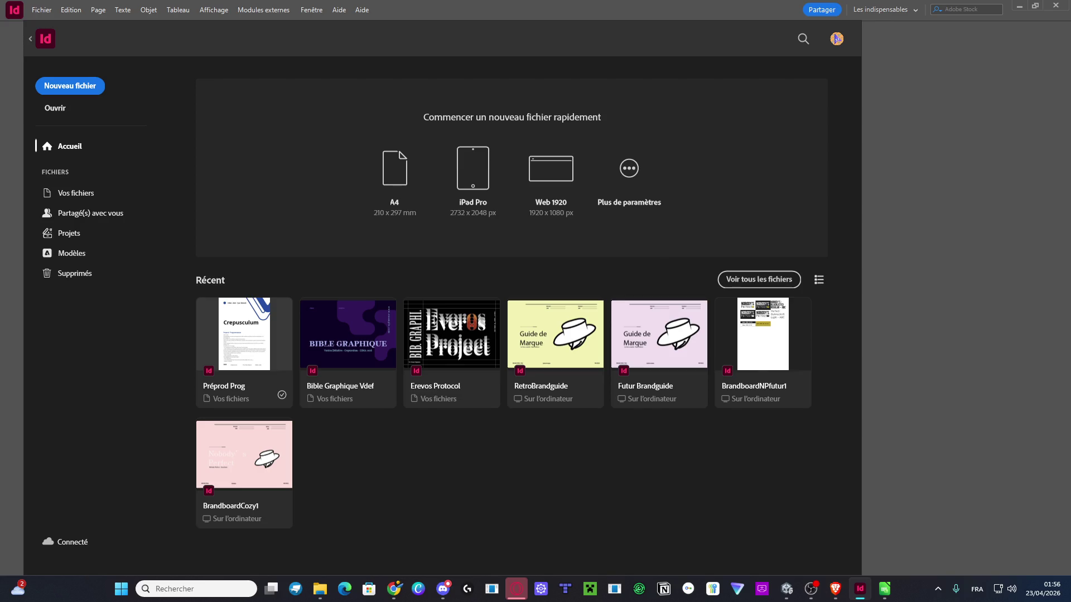
# Take a screenshot, review Préprod Prog.pdf in Opera, then quit Opera
pyautogui.hotkey('alt', 'Tab')
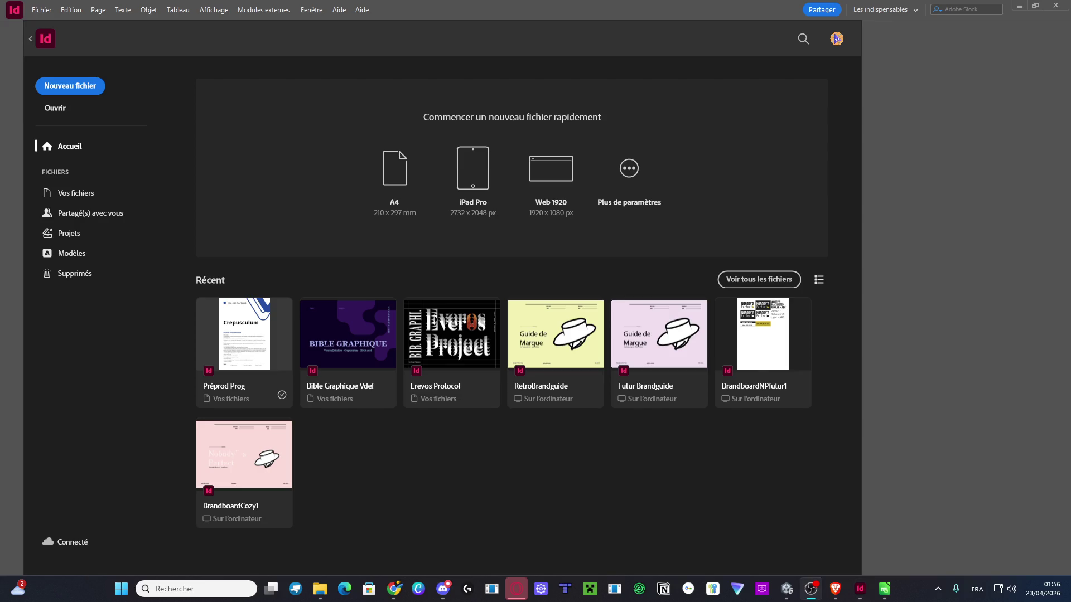
pyautogui.press('super+shift+s')
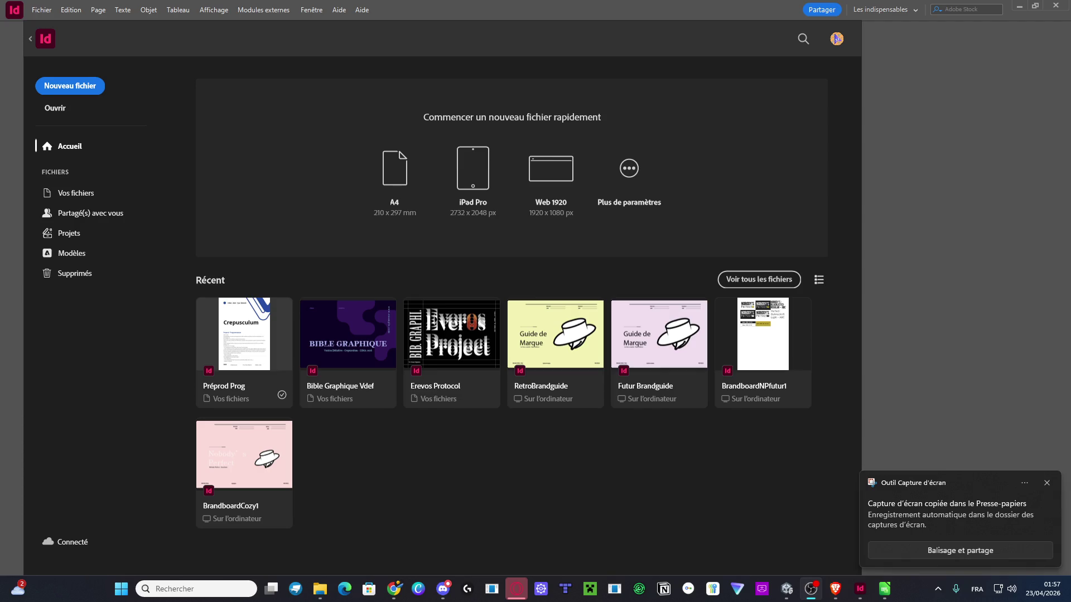
pyautogui.hotkey('alt', 'Tab')
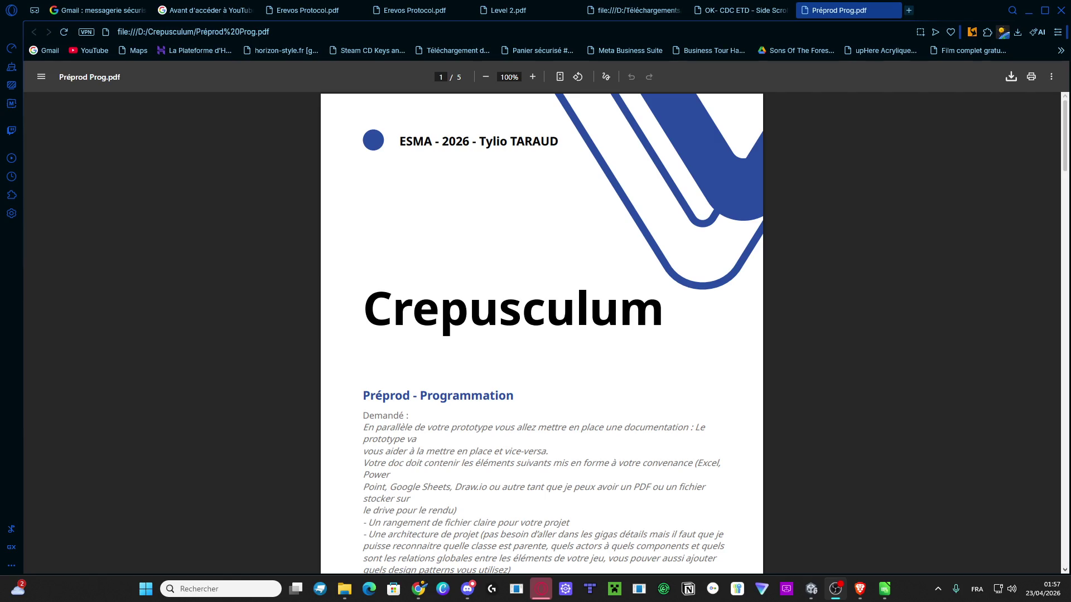
pyautogui.scroll(-2, 350, 144)
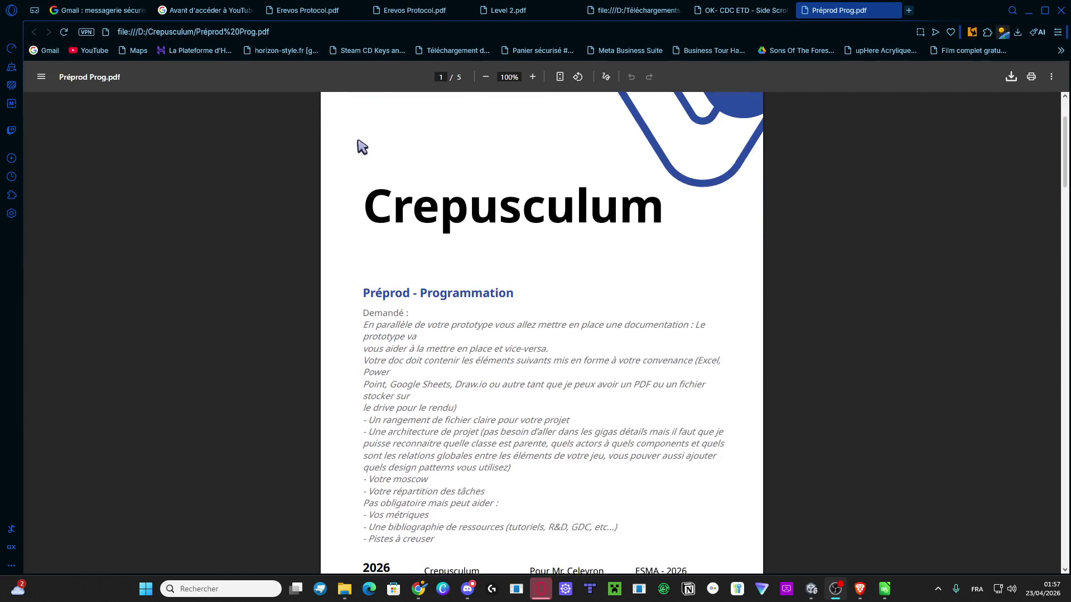
pyautogui.click(1061, 10)
pyautogui.click(617, 307)
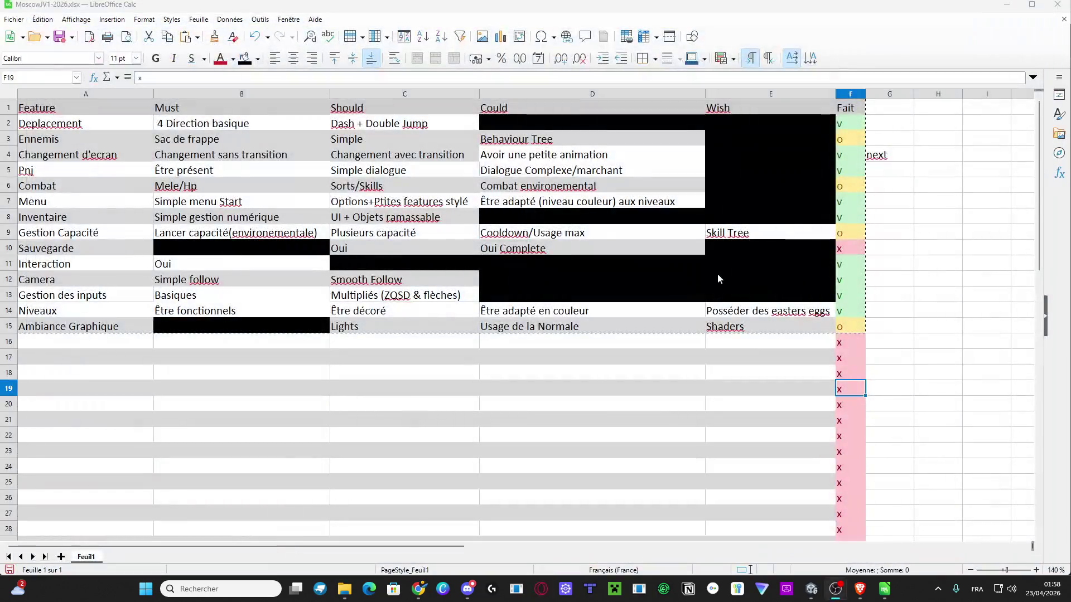
# Close the MoscowV1-2026 spreadsheet, saving it in Excel 2007 xlsx format
pyautogui.click(1058, 5)
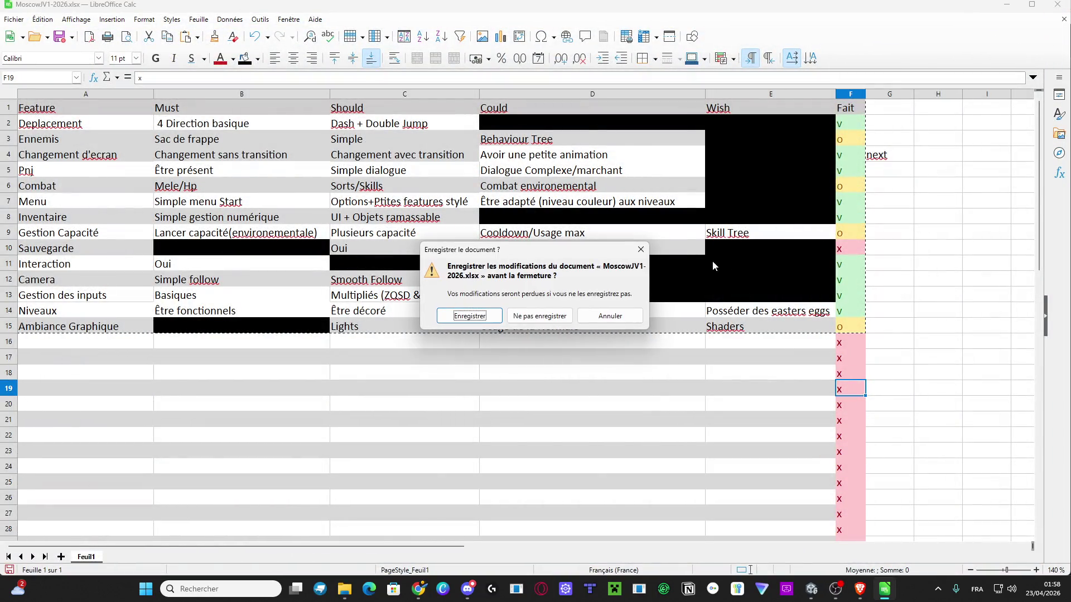
pyautogui.click(476, 321)
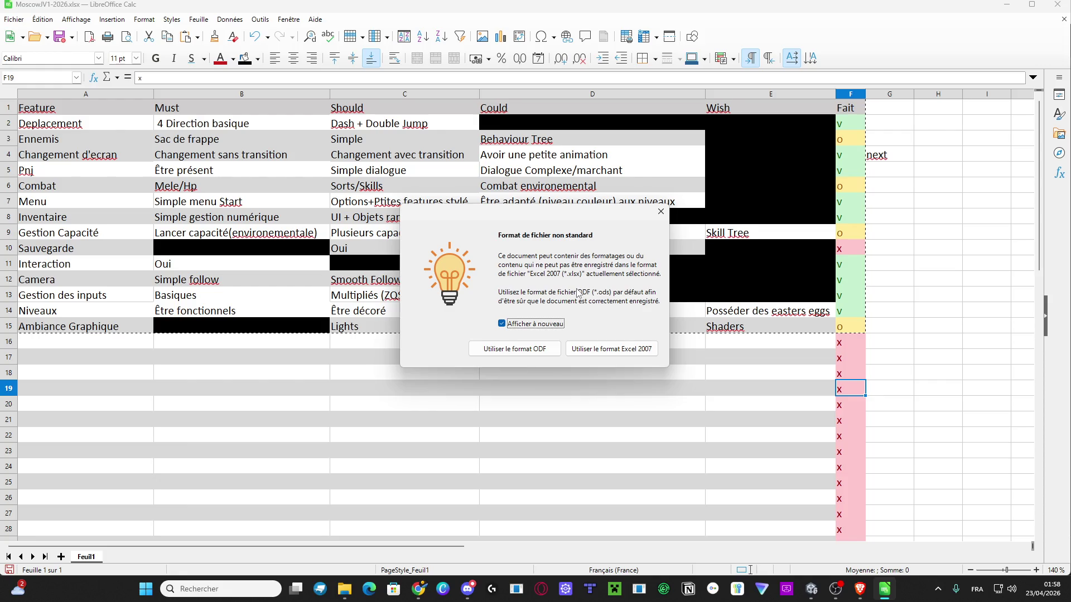
pyautogui.click(604, 353)
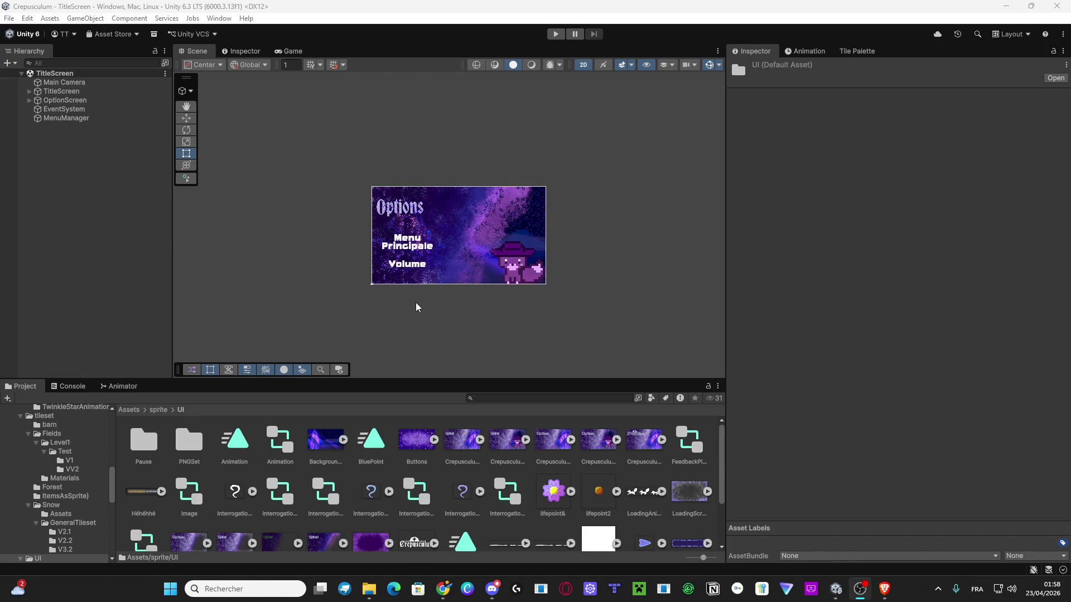
# Return the Project window from the sprite UI folder to the top-level Assets folder
pyautogui.click(129, 409)
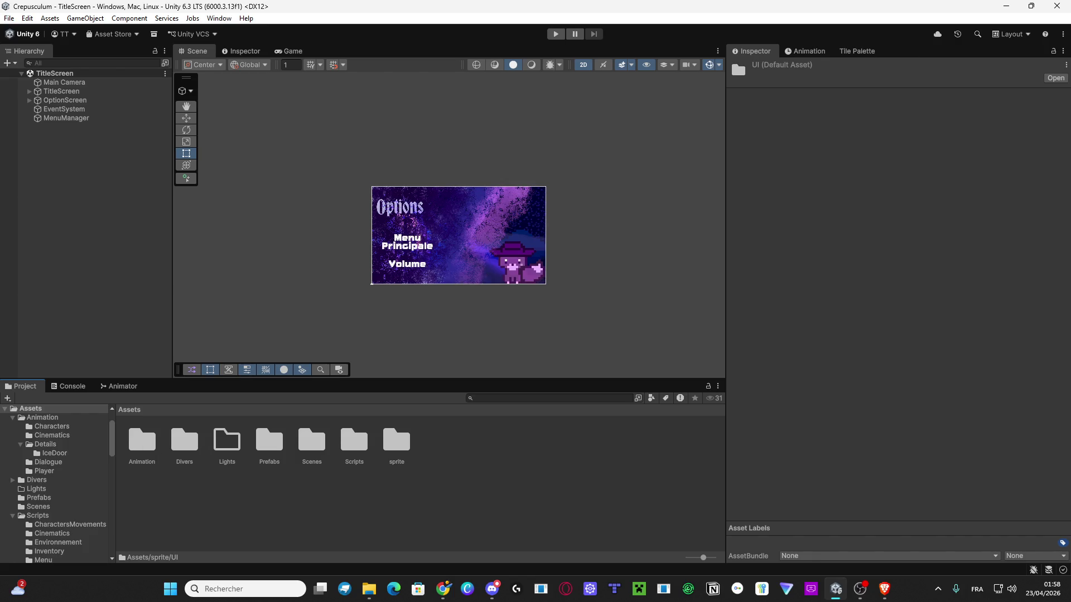
pyautogui.hotkey('alt', 'Tab')
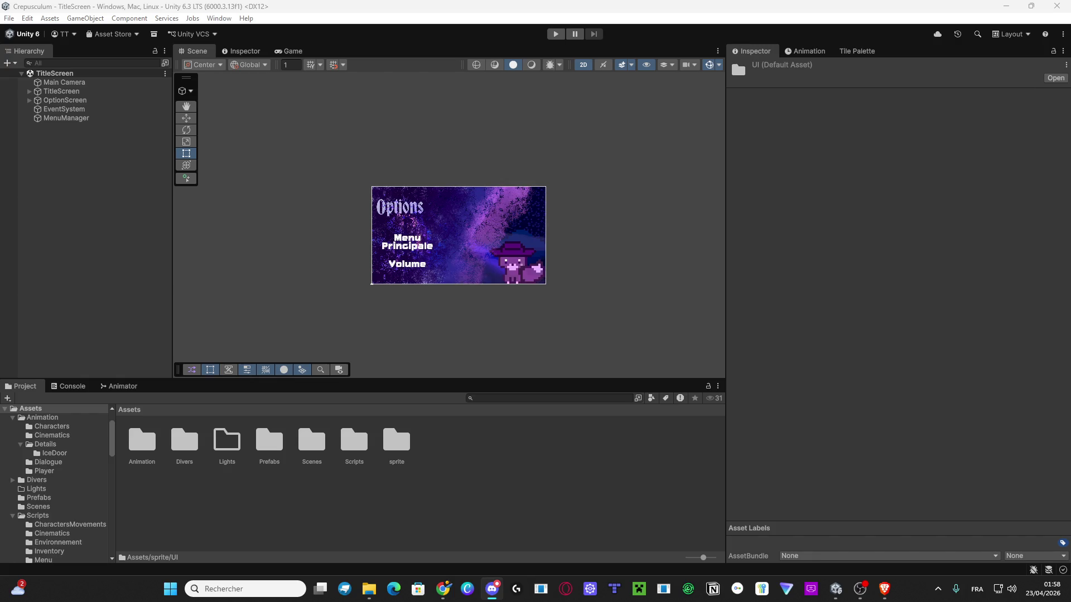
pyautogui.hotkey('alt', 'Tab')
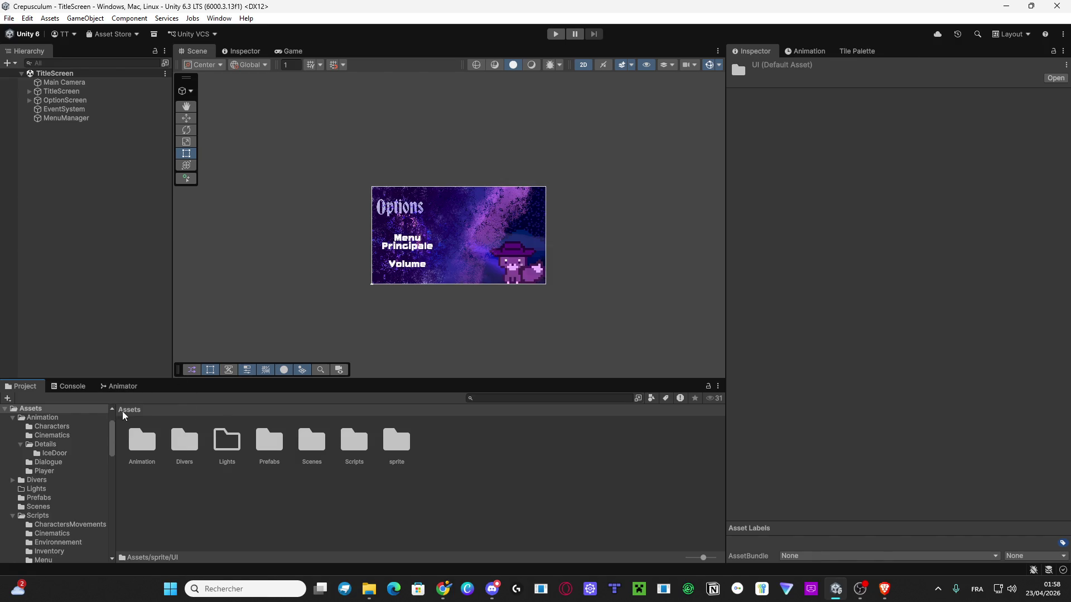
pyautogui.scroll(3, 54, 437)
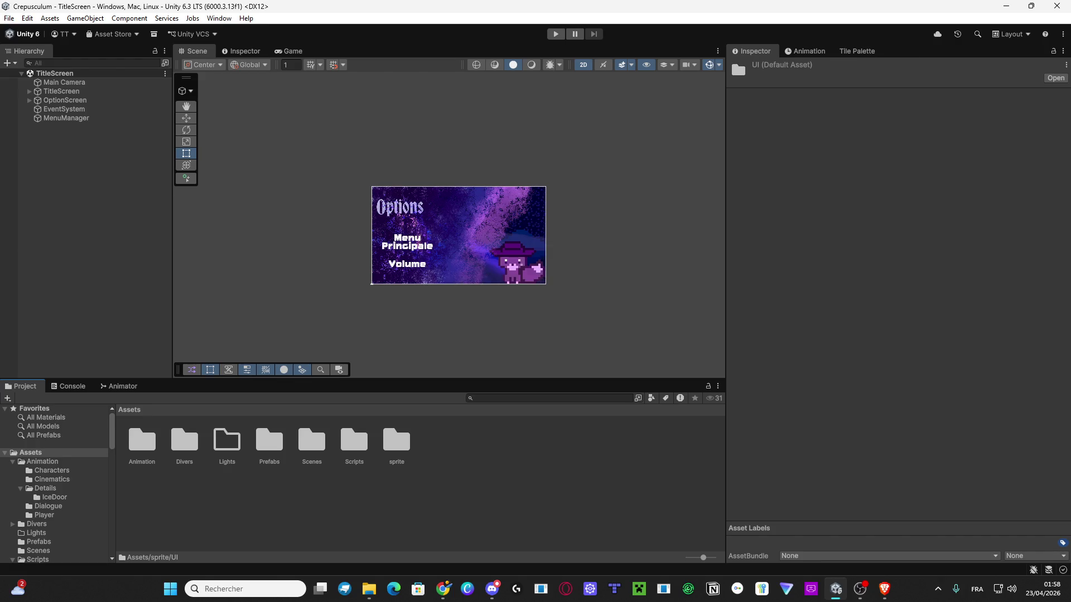
# Open the Scenes folder to list EasterEgg, Level1, Level2, SampleScene, SnowScene and TitleScreen
pyautogui.hotkey('alt', 'Tab')
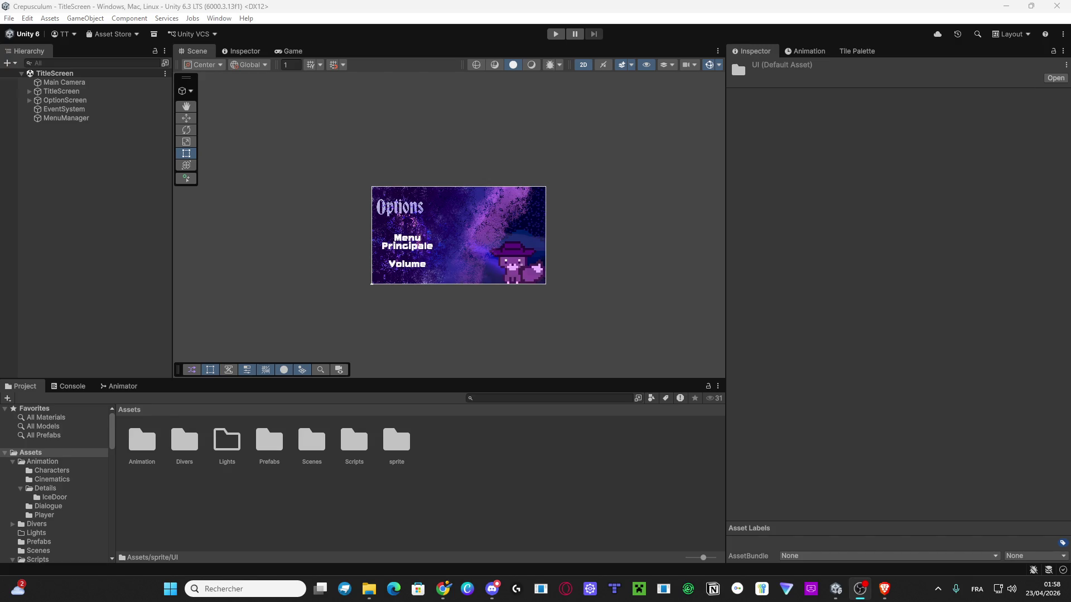
pyautogui.hotkey('alt', 'Tab')
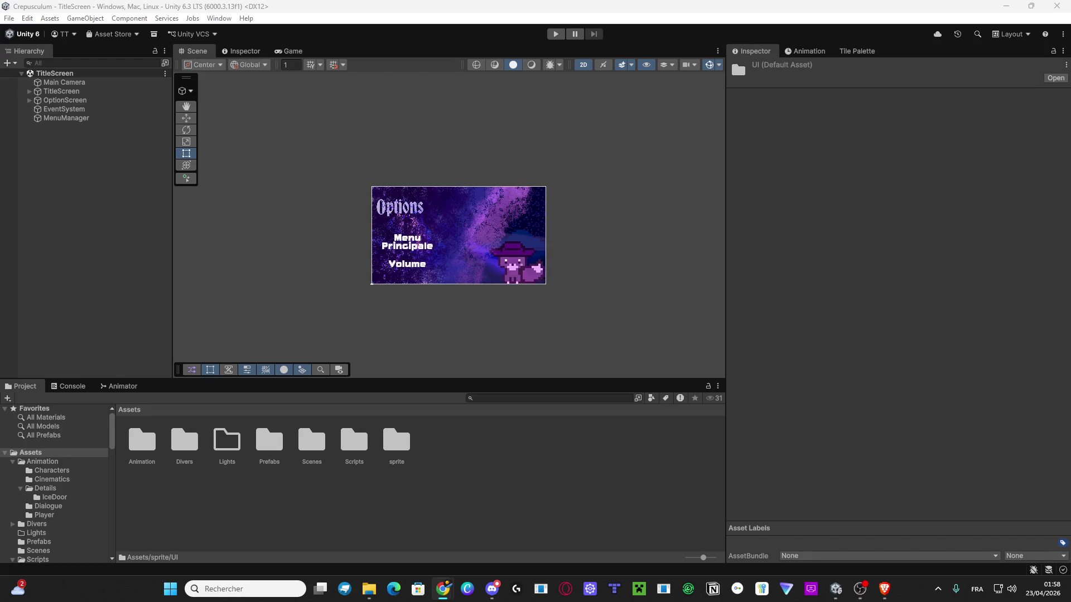
pyautogui.hotkey('alt', 'Tab')
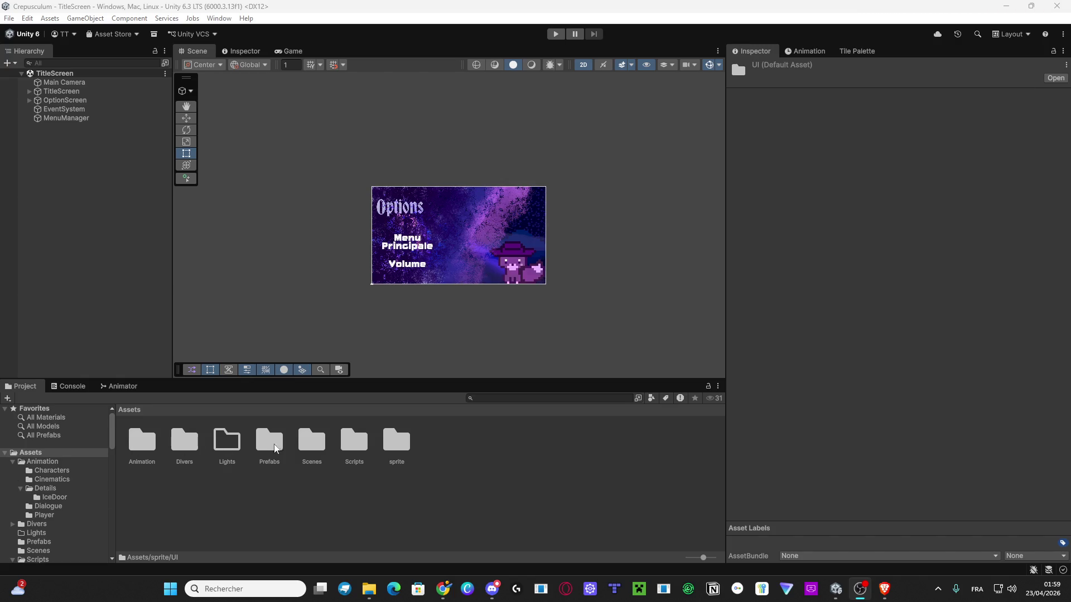
pyautogui.doubleClick(310, 441)
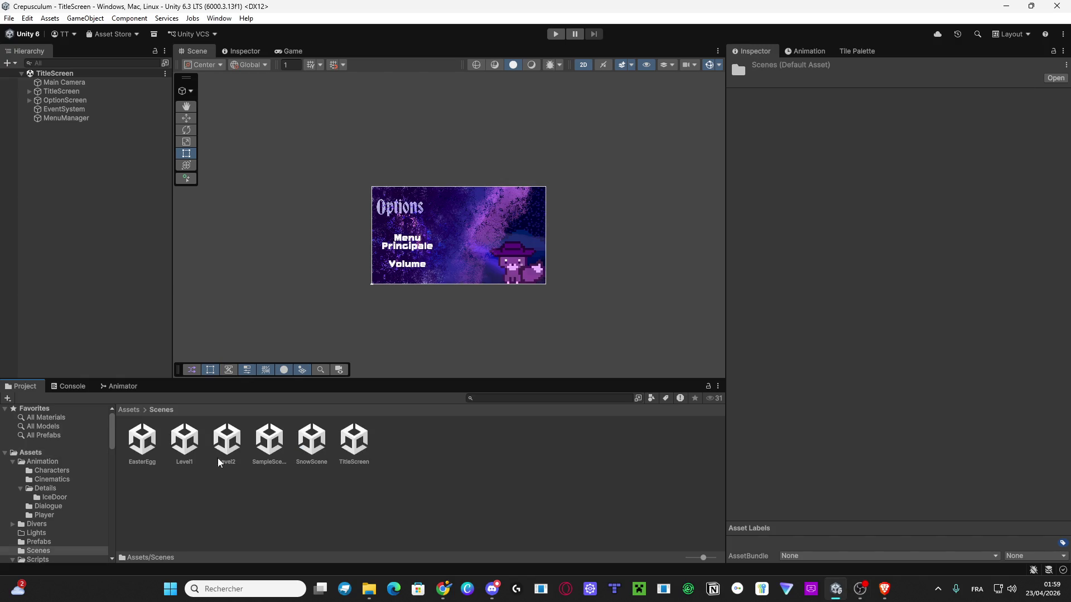
# Open the Level2 scene asset and briefly inspect its Respawn object in the hierarchy
pyautogui.click(226, 441)
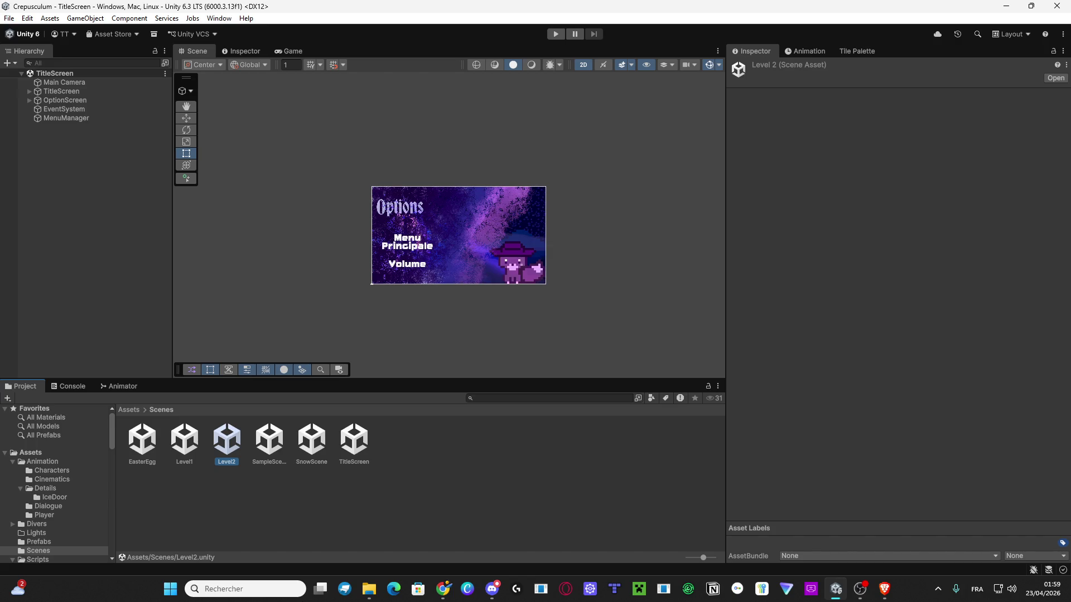
pyautogui.doubleClick(225, 441)
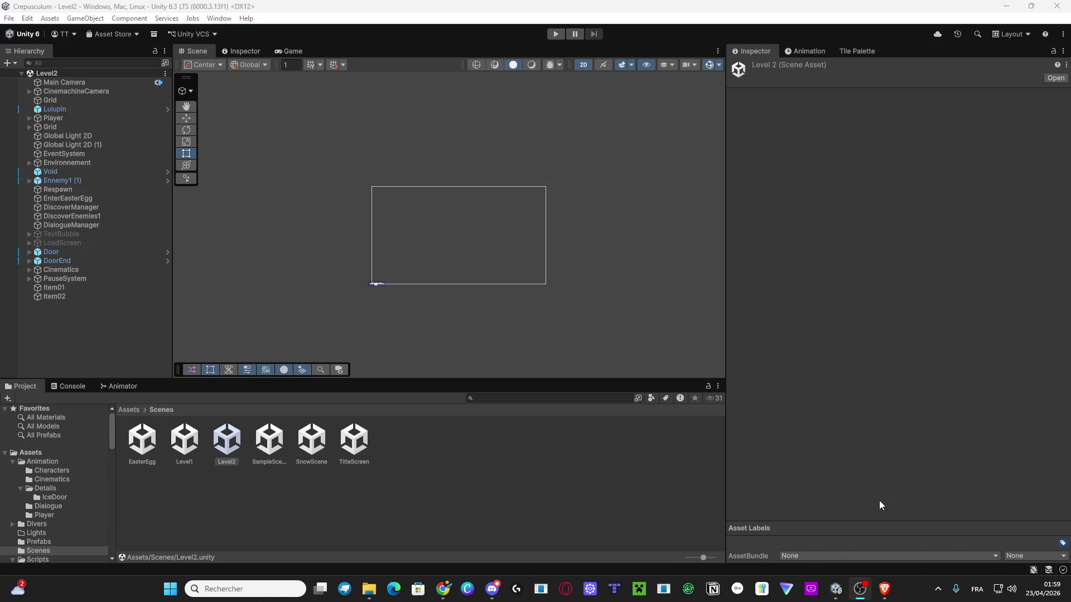
pyautogui.click(373, 284)
pyautogui.scroll(3, 373, 284)
pyautogui.scroll(-5, 484, 282)
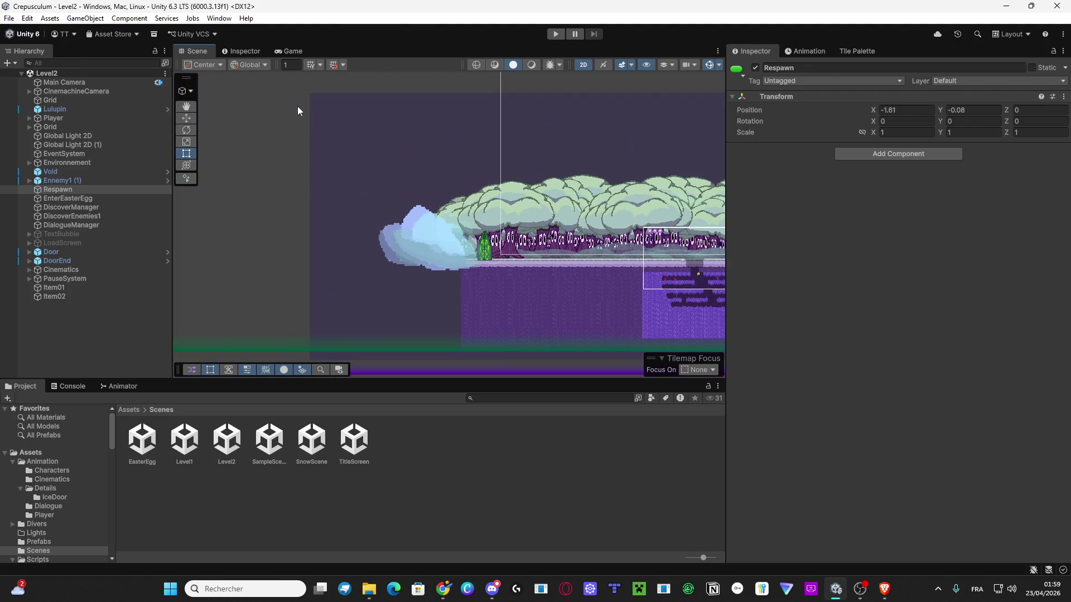
pyautogui.click(297, 111)
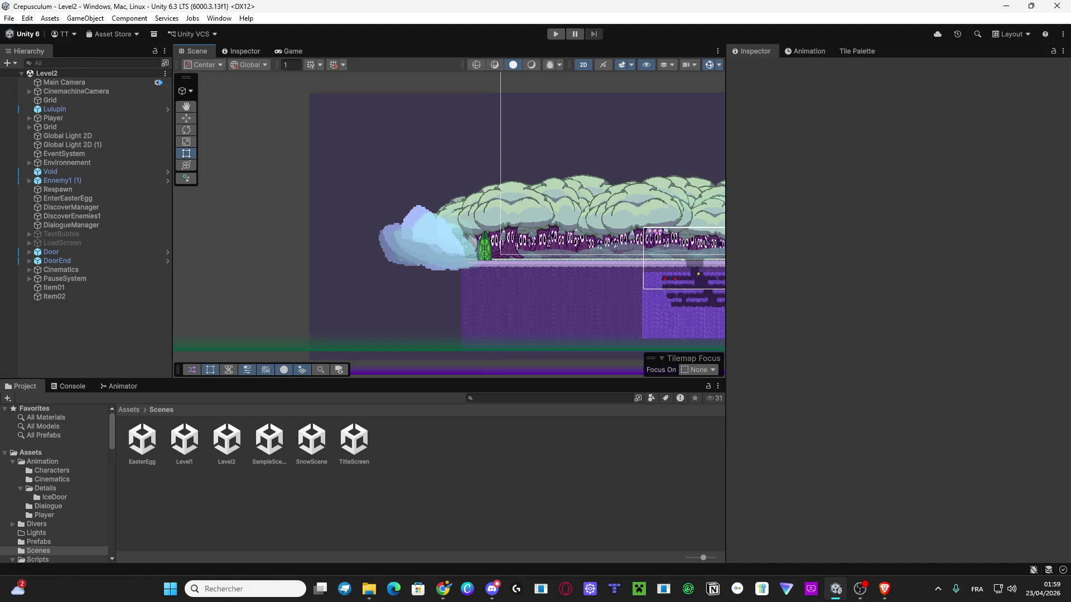
pyautogui.hotkey('alt', 'Tab')
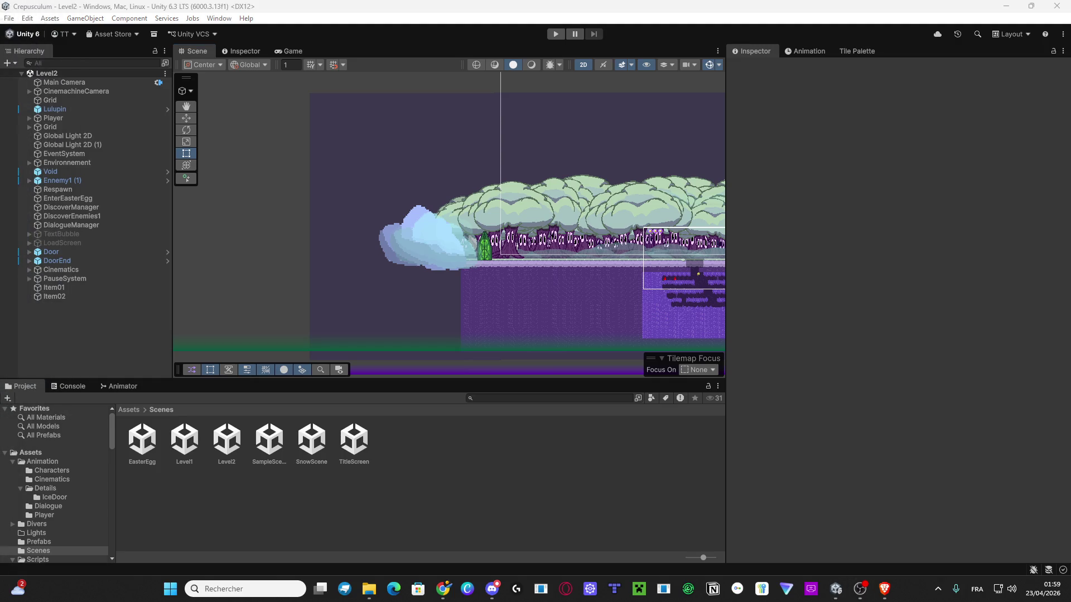